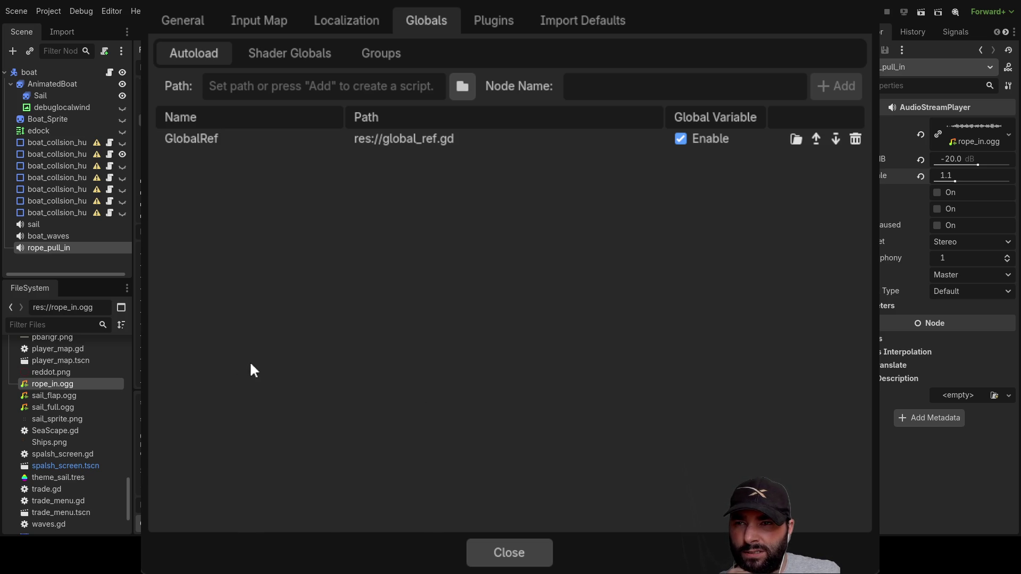
Add res://trade.gd as the Trade_ref autoload beside GlobalRef, replacing the mistaken Trade entry, and close Project Settings.
left_click_drag(320, 477, 337, 478)
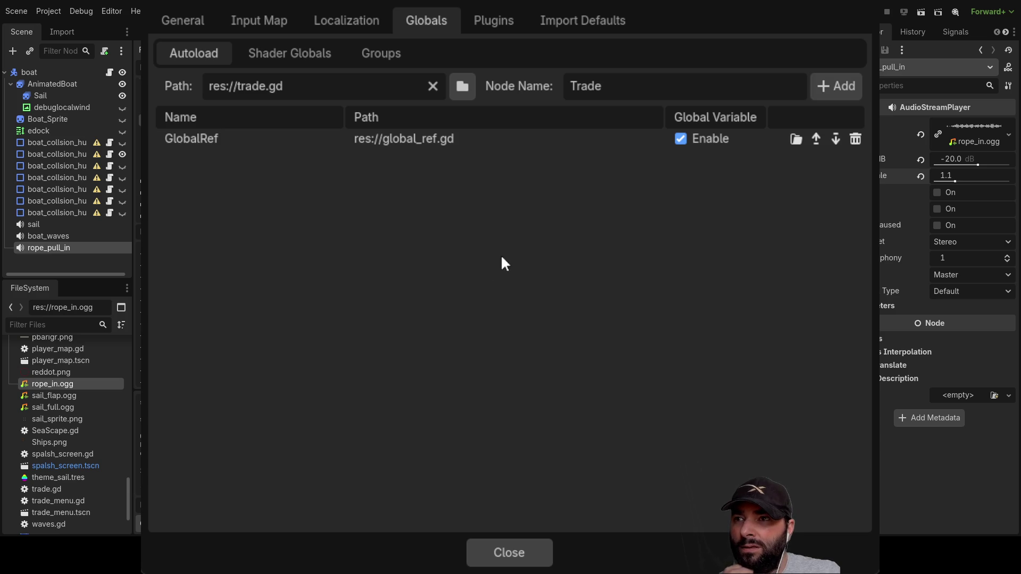
left_click(853, 87)
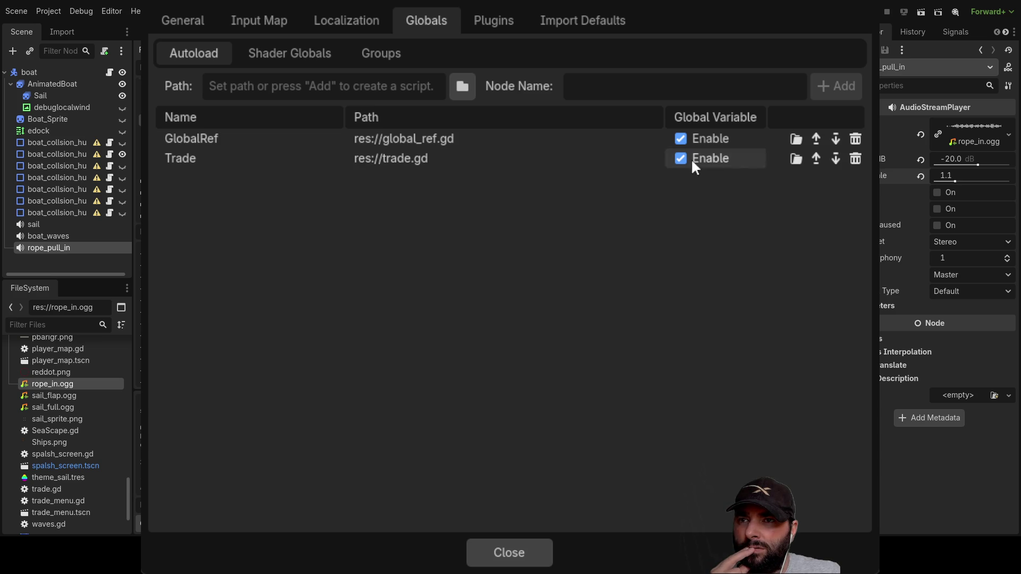
left_click(856, 158)
type("Trade_ref")
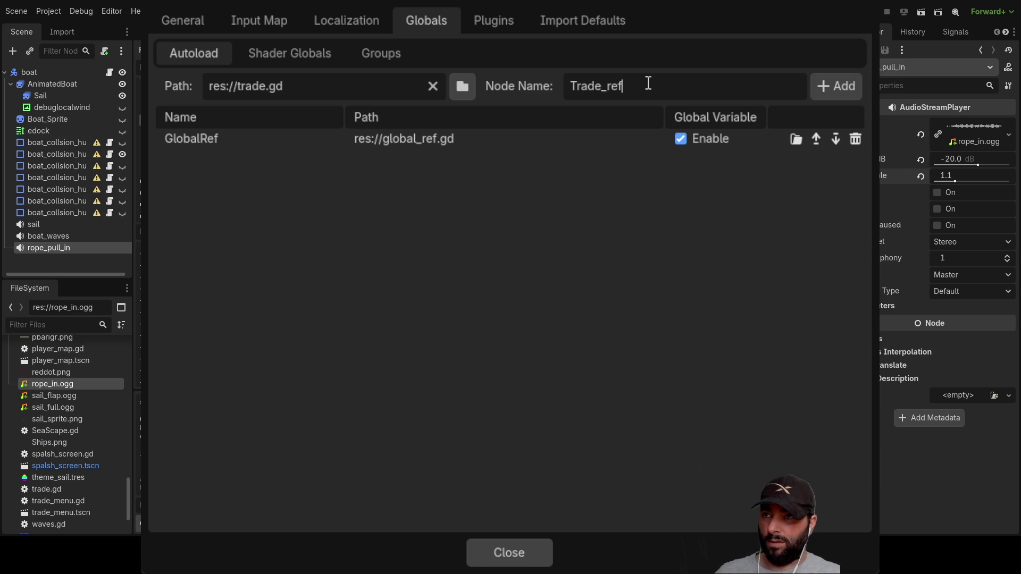
left_click(846, 85)
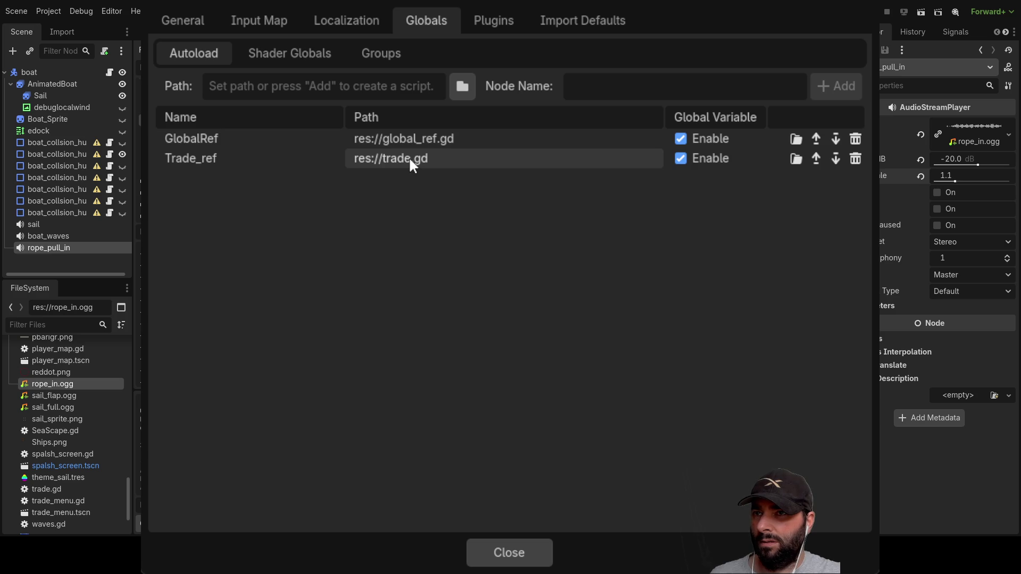
left_click(509, 553)
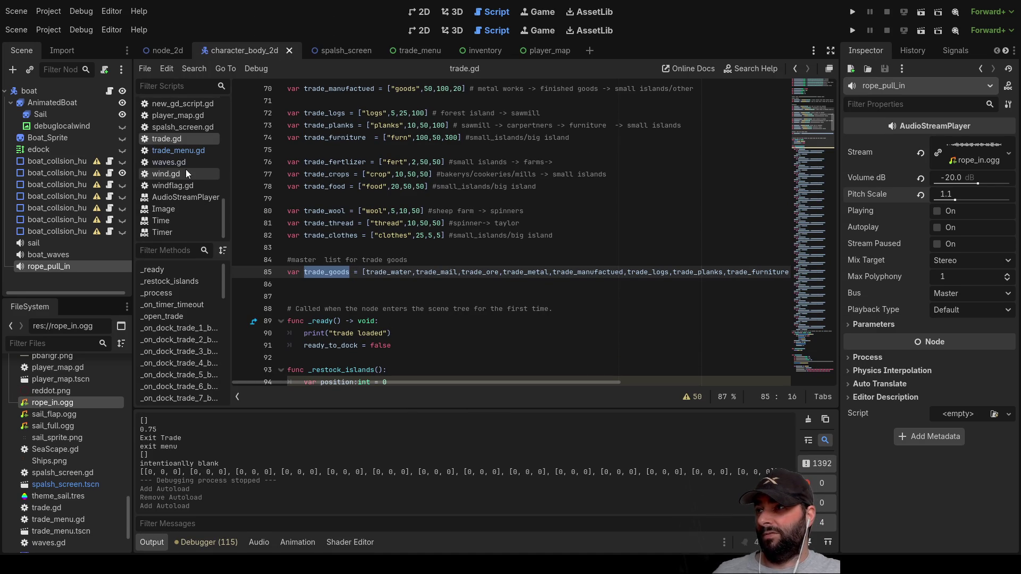
Open global_data.gd, scroll to its top, and put the cursor on line 7.
scroll(182, 195, "up", 10)
scroll(181, 195, "up", 4)
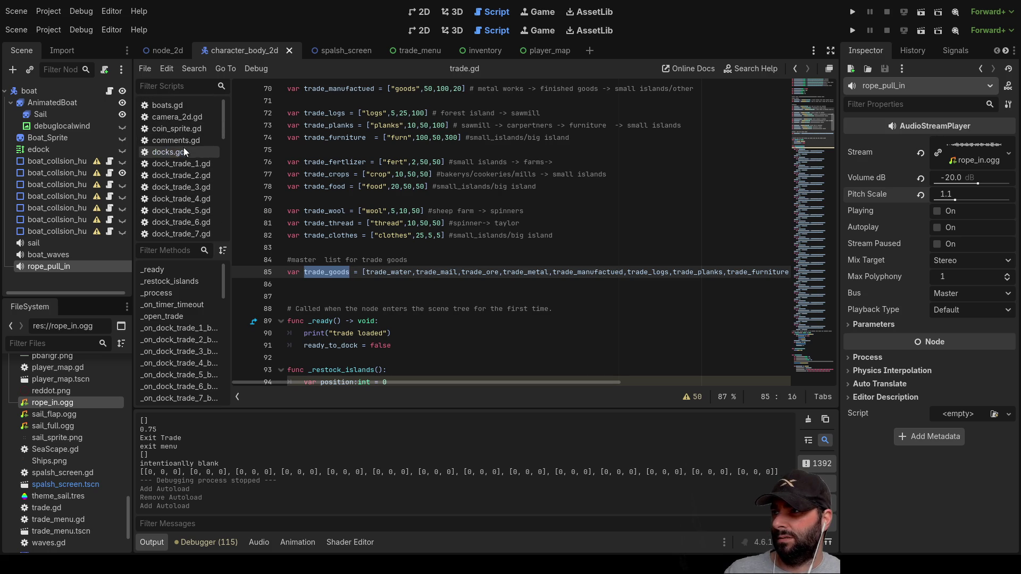
scroll(176, 202, "down", 12)
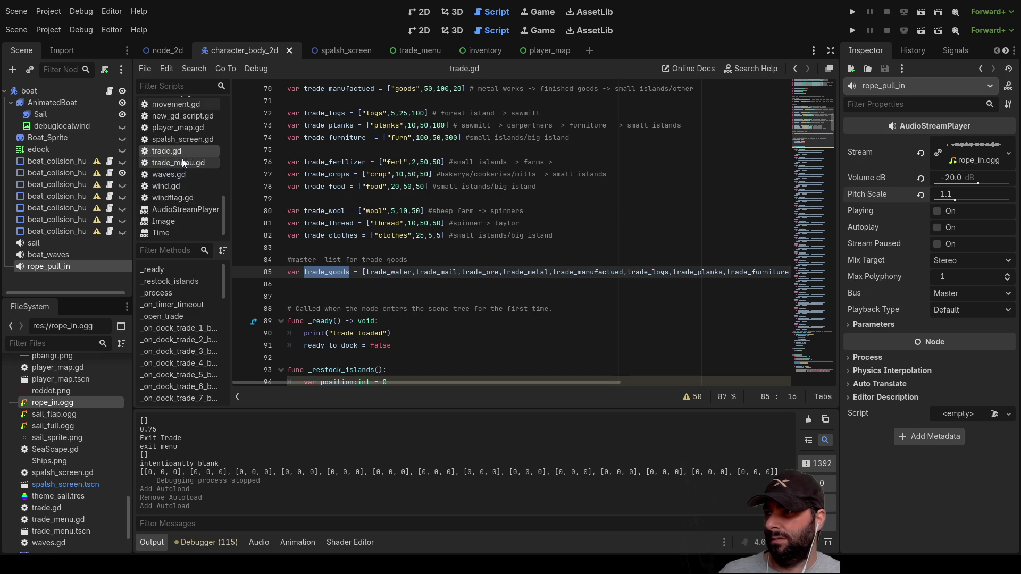
scroll(192, 205, "up", 2)
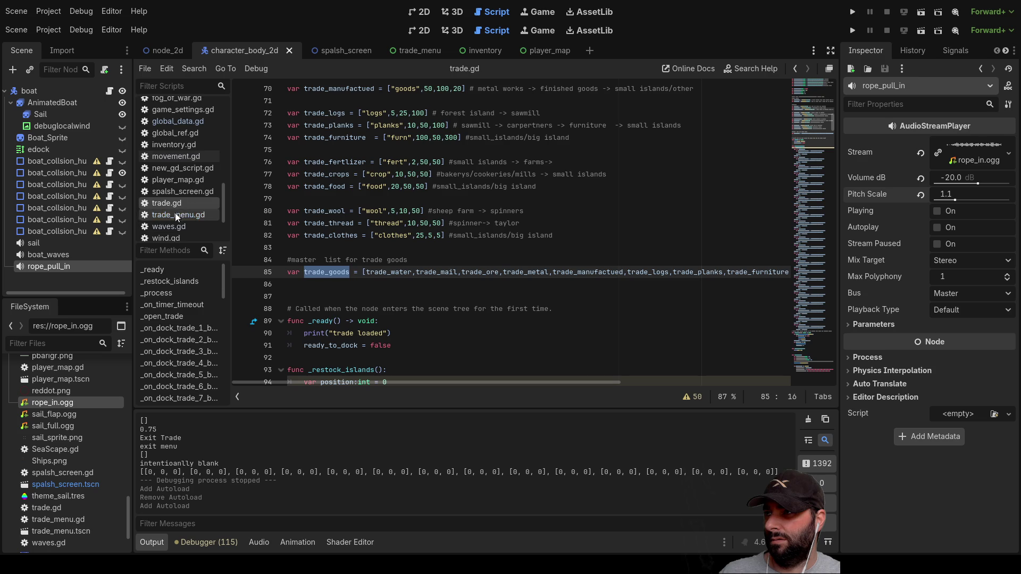
left_click(178, 122)
scroll(354, 277, "up", 20)
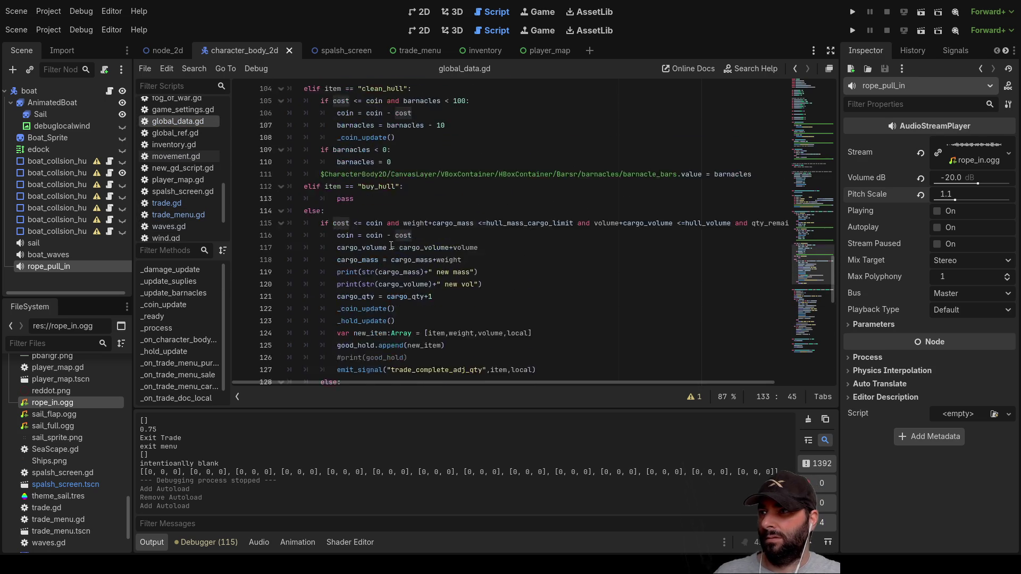
scroll(354, 277, "up", 12)
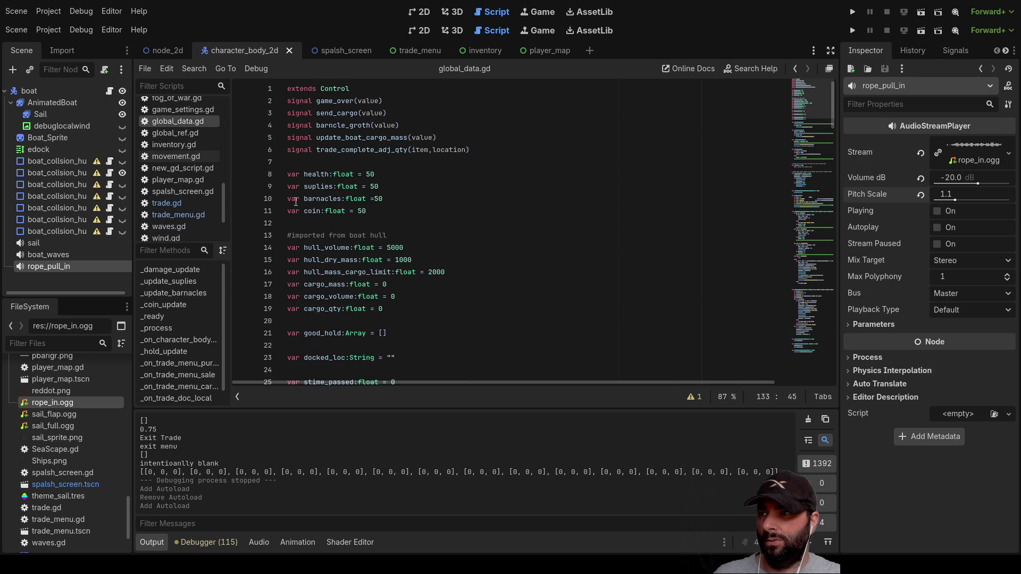
scroll(296, 202, "down", 5)
scroll(362, 223, "up", 5)
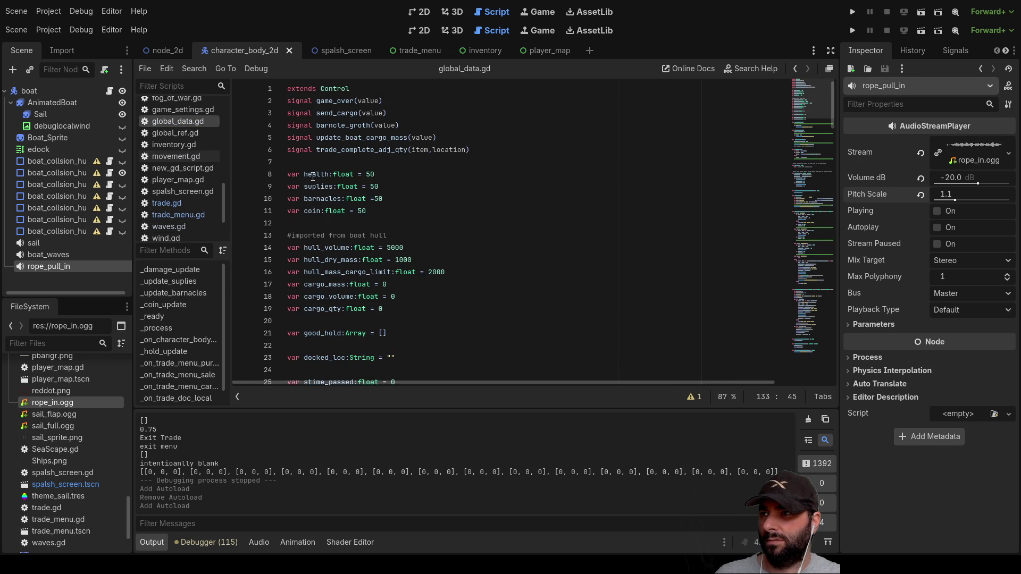
left_click(299, 164)
Write var trade_data = GlobalRef on line 8, correcting the misspelled trdae_data name.
key("Return")
key("Return")
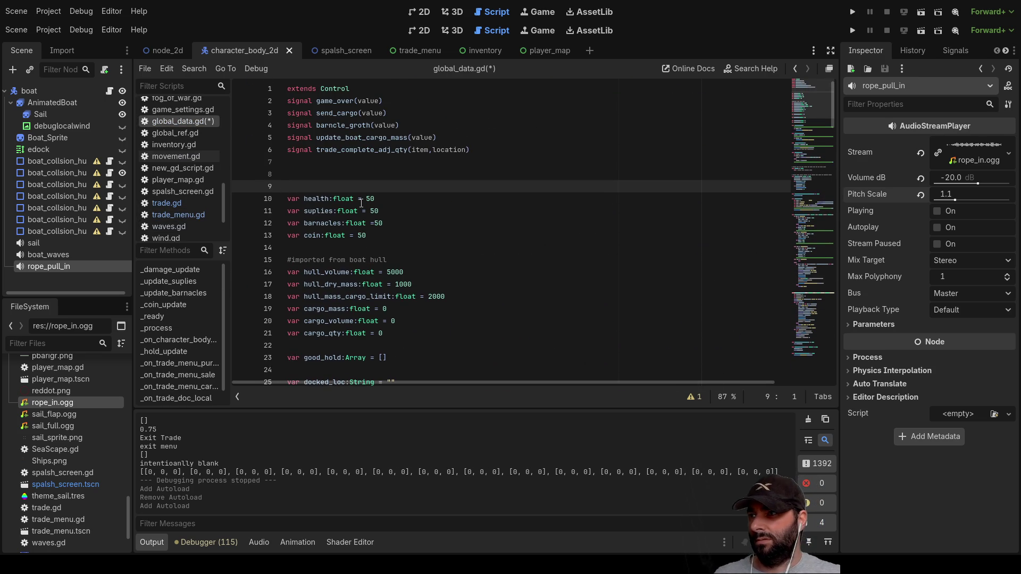
key("Up")
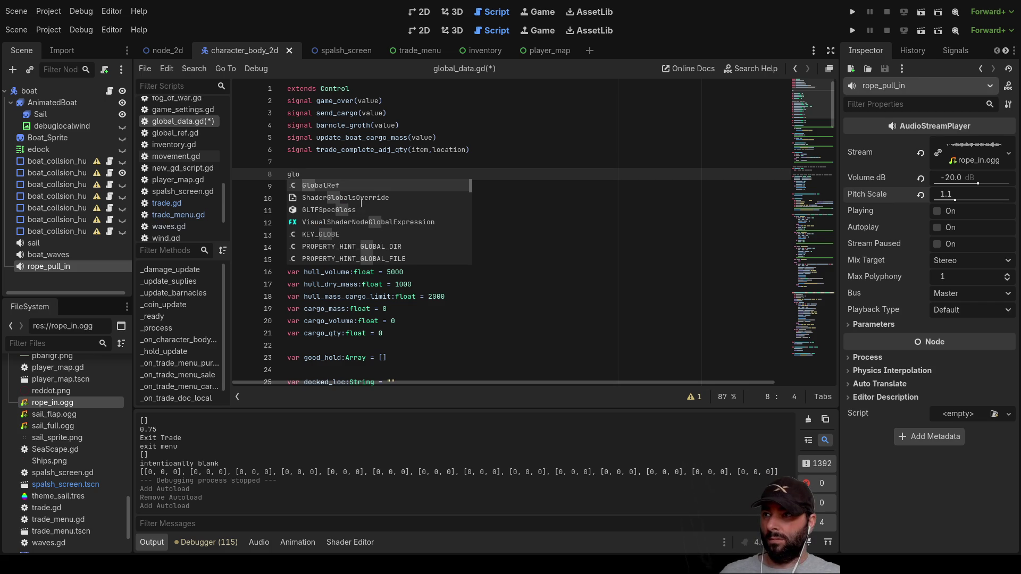
key("Return")
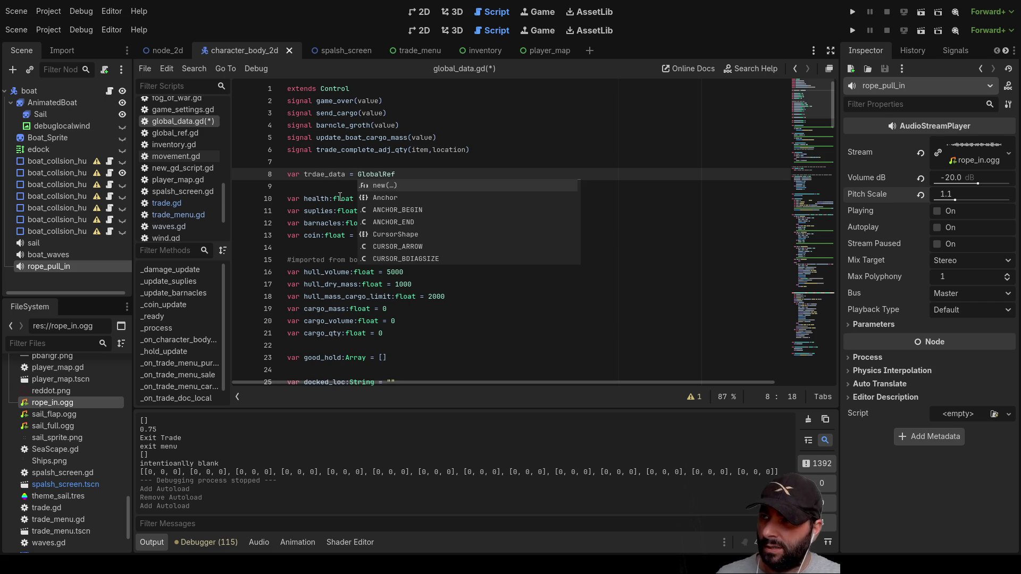
left_click(334, 174)
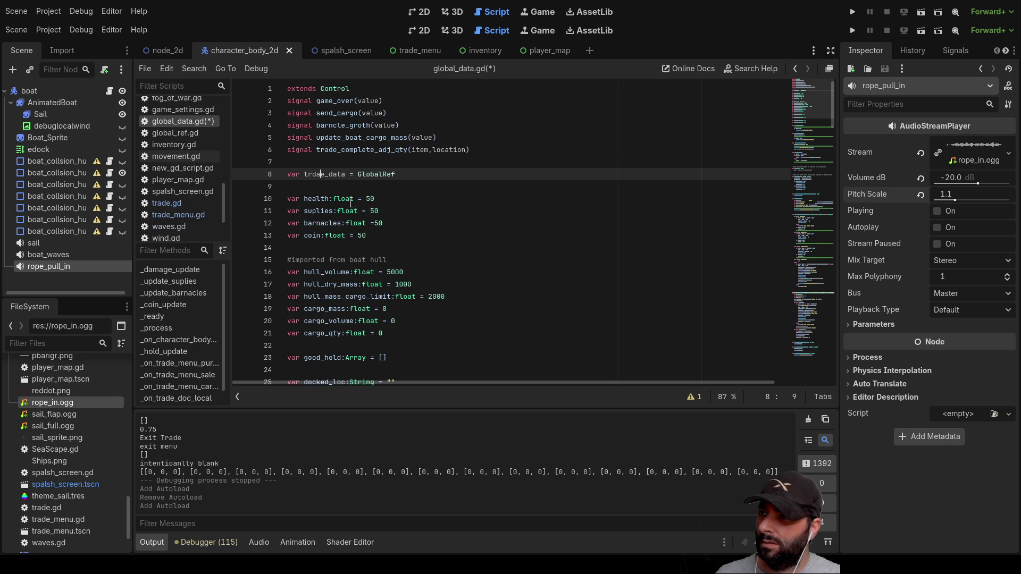
key("BackSpace")
key("Left")
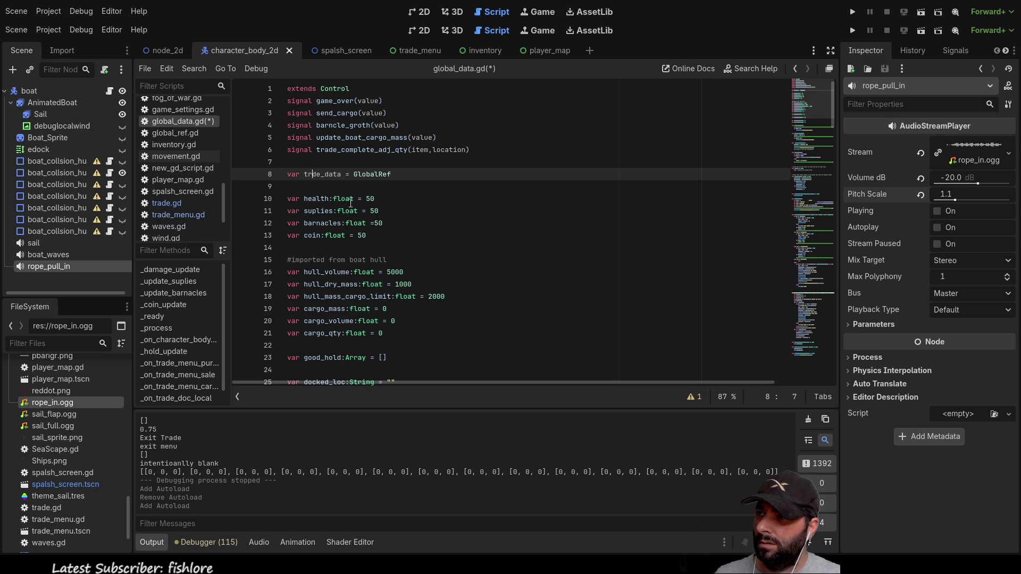
type("a")
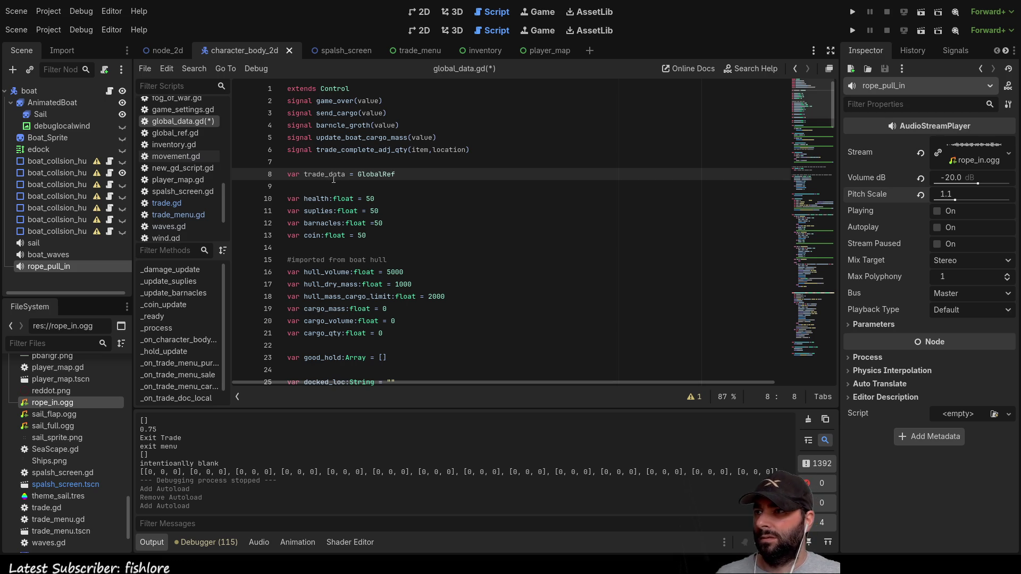
double_click(331, 176)
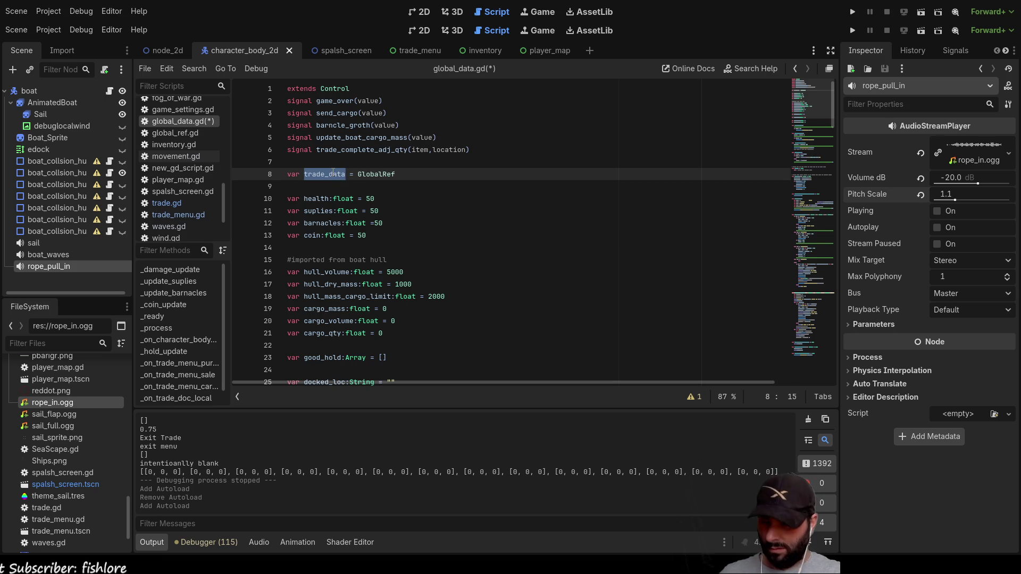
Add a new line above pass in _ready and check trade.gd for the trade_goods list name.
scroll(441, 206, "down", 1)
scroll(441, 206, "down", 15)
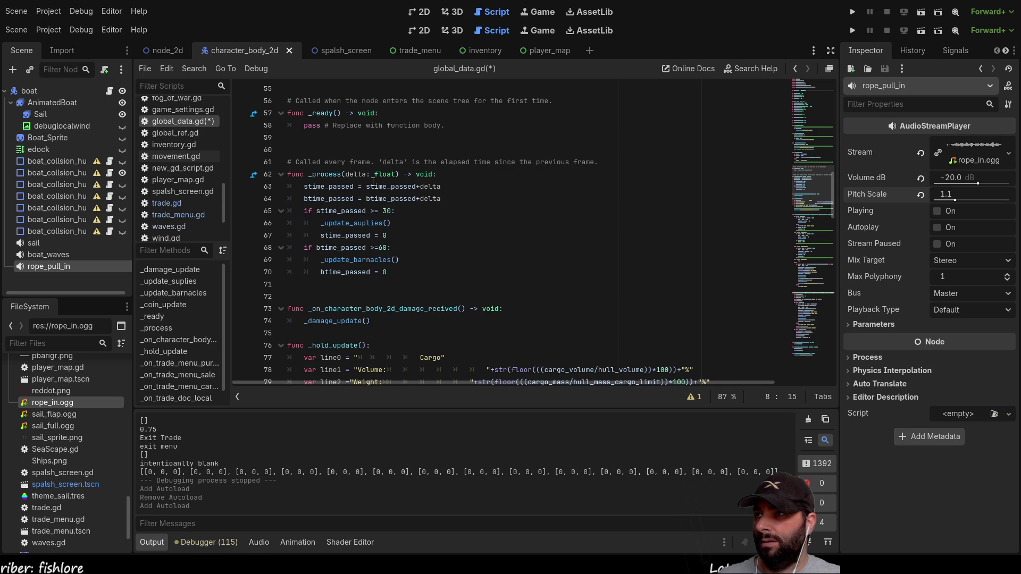
scroll(373, 183, "up", 2)
left_click(304, 198)
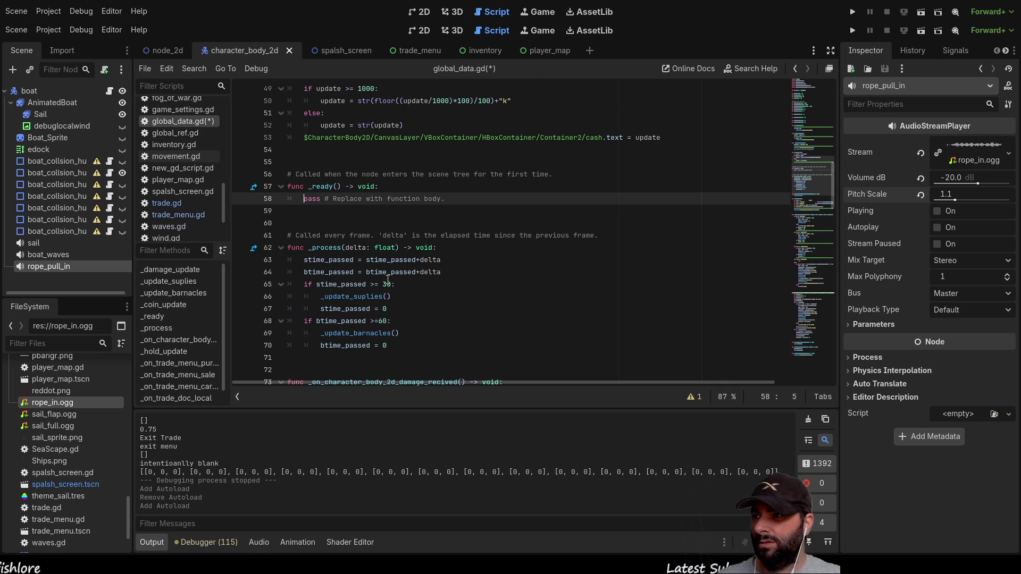
key("ctrl+shift+Return")
type("trade_data.")
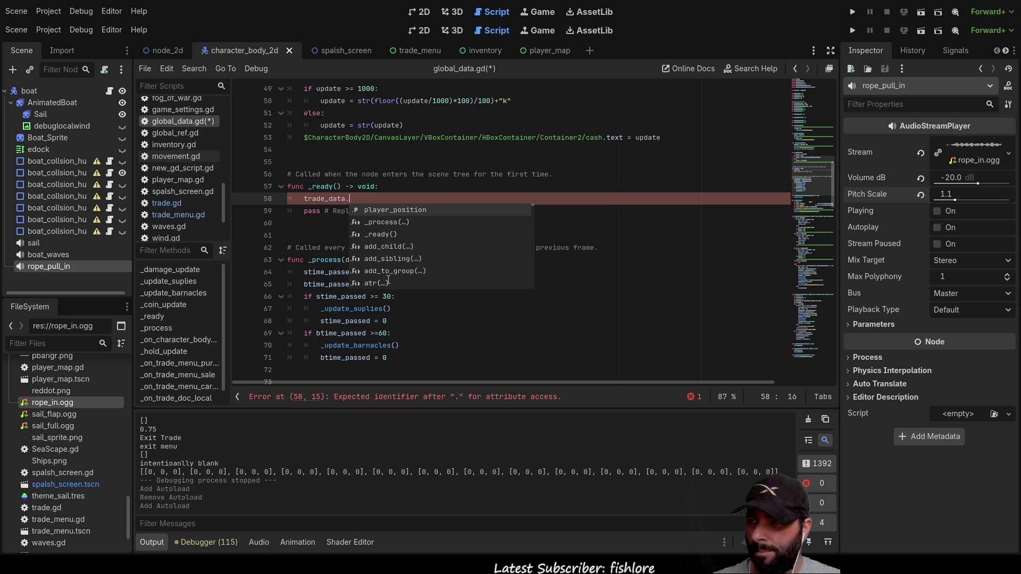
scroll(404, 240, "down", 3)
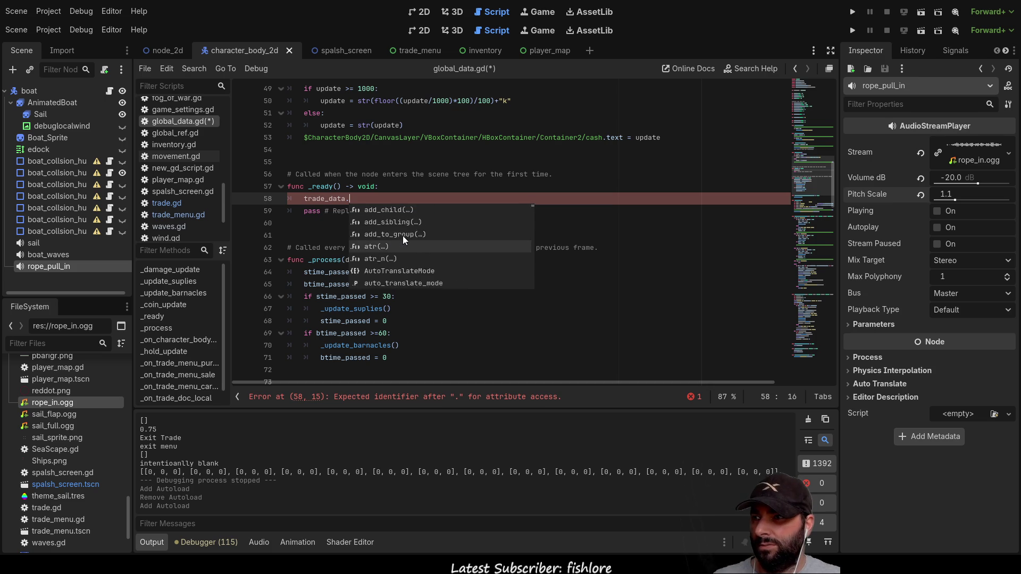
scroll(410, 244, "down", 20)
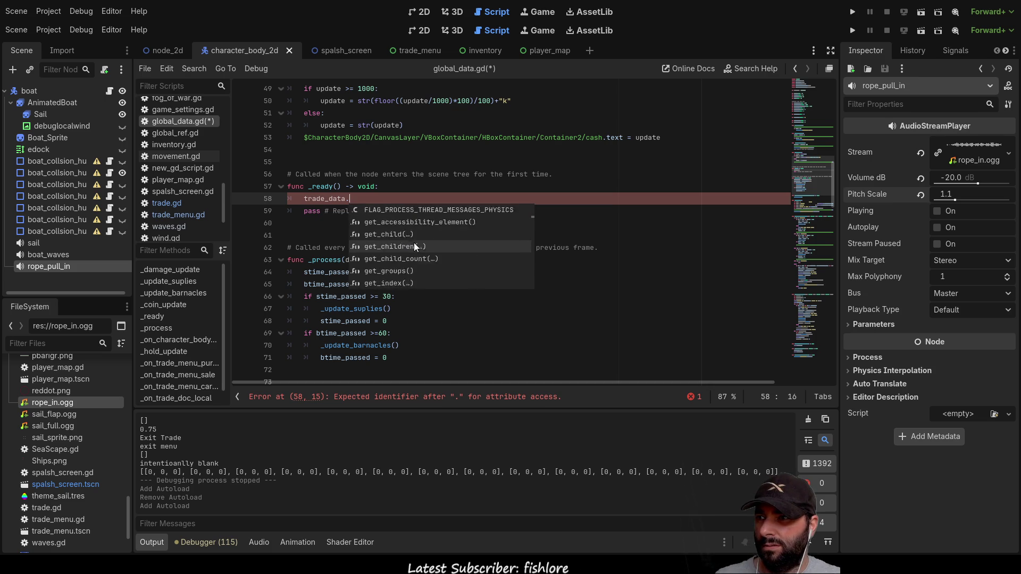
left_click(553, 284)
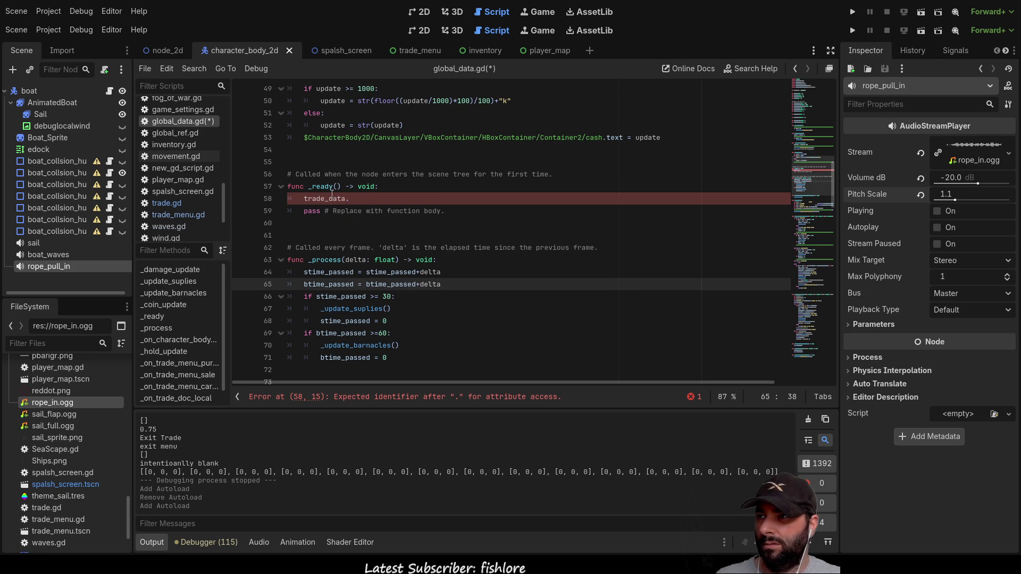
left_click(164, 203)
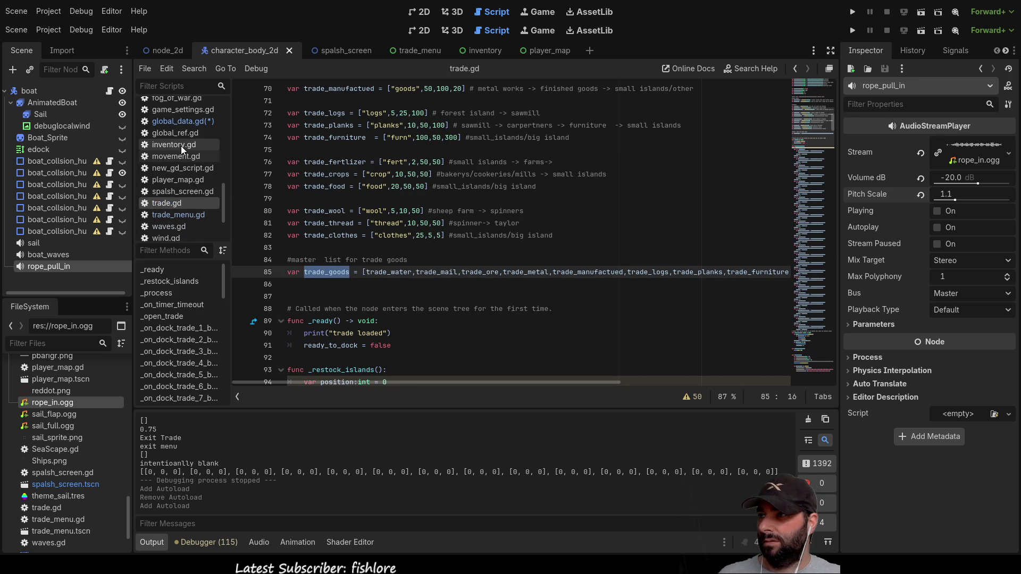
left_click(183, 122)
left_click(357, 199)
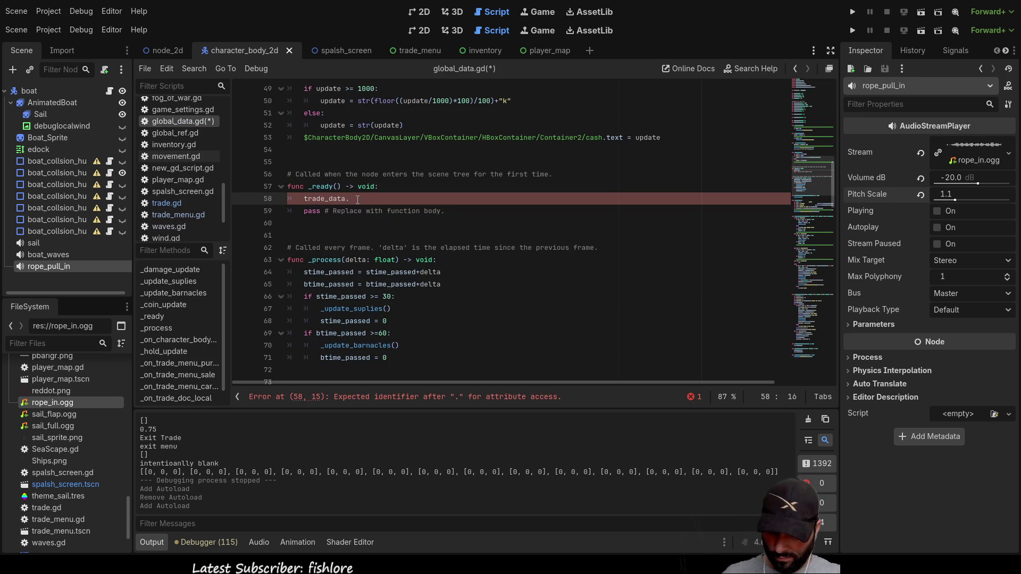
Write print(trade_data.trade_goods) on line 58.
type("trade_goods")
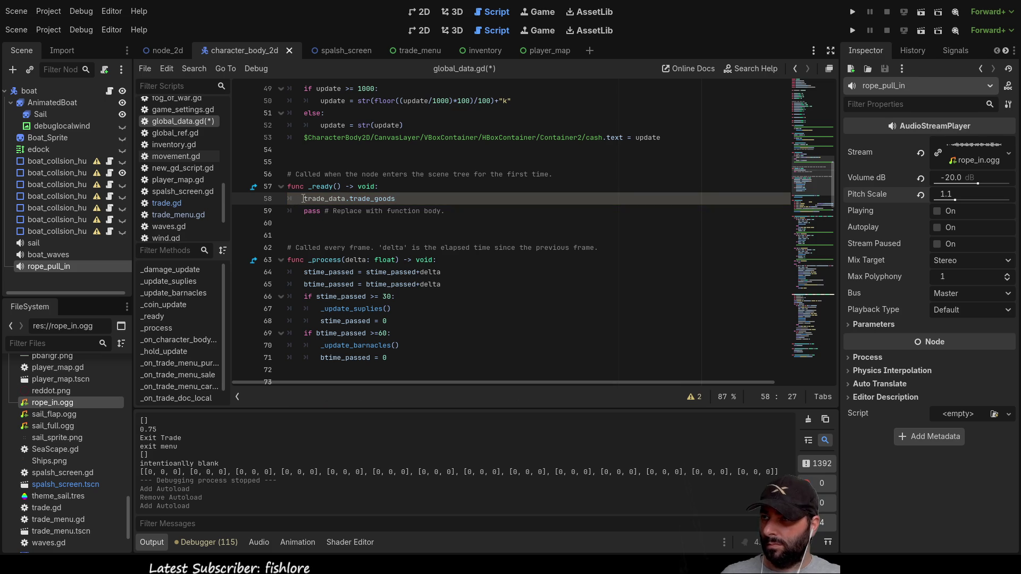
left_click(303, 199)
type("print")
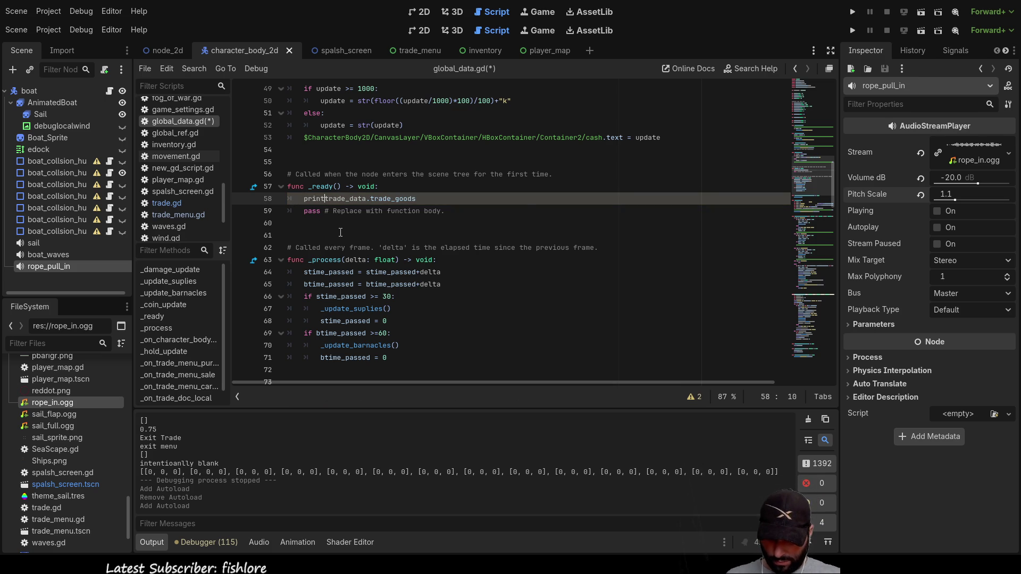
type("(")
key("End")
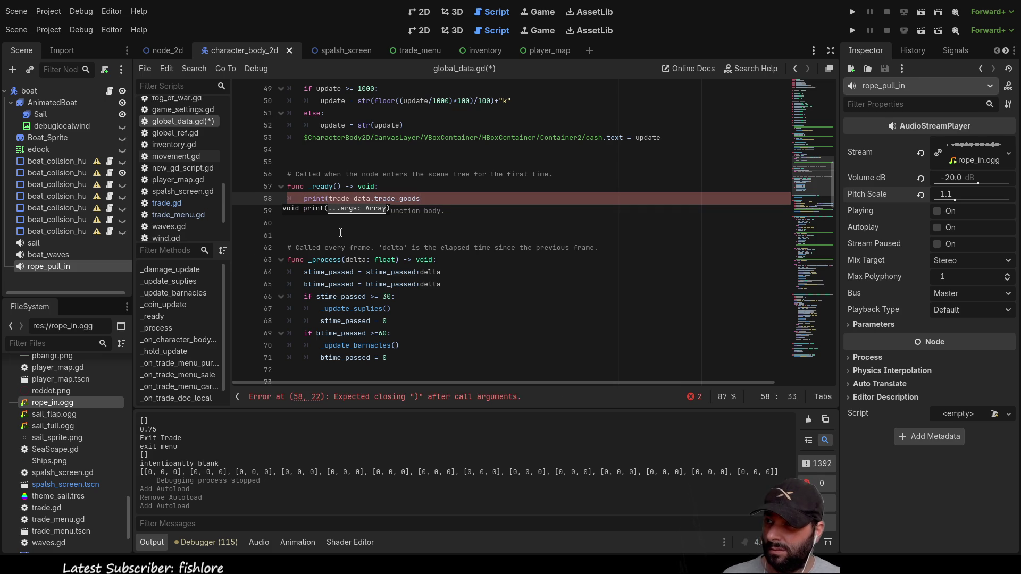
type(")")
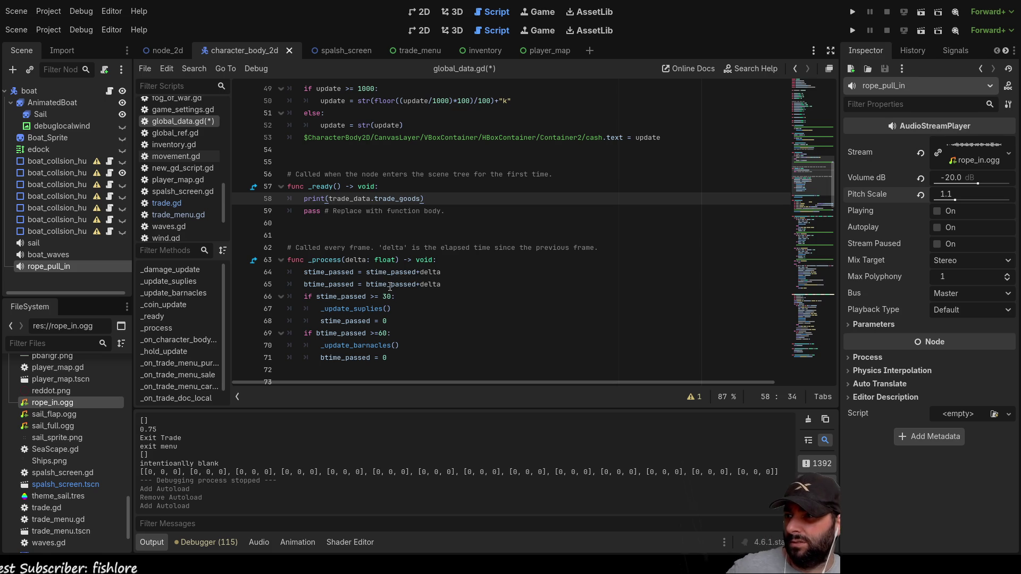
scroll(322, 478, "up", 3)
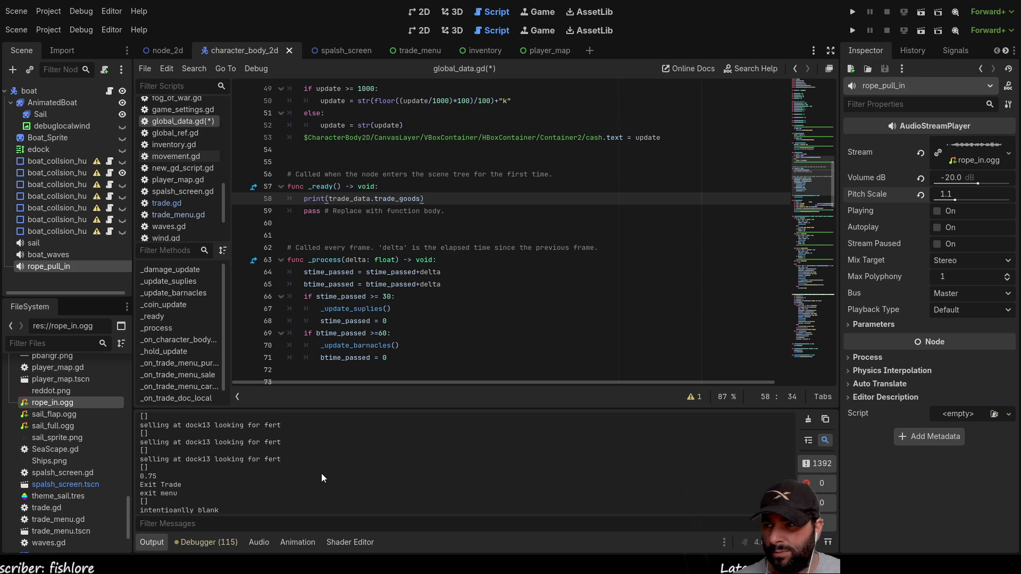
scroll(319, 473, "up", 3)
scroll(317, 472, "down", 10)
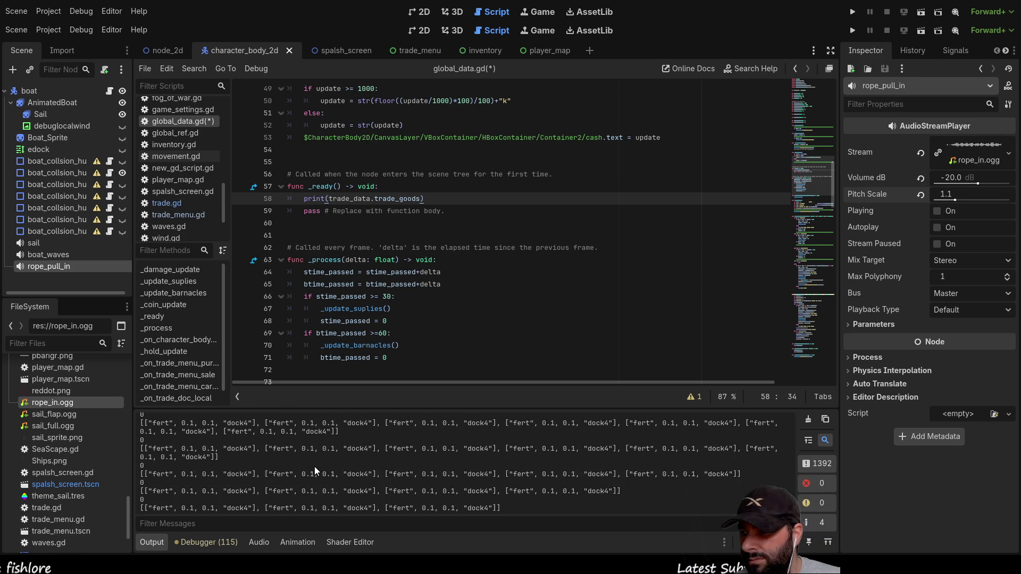
scroll(313, 472, "up", 5)
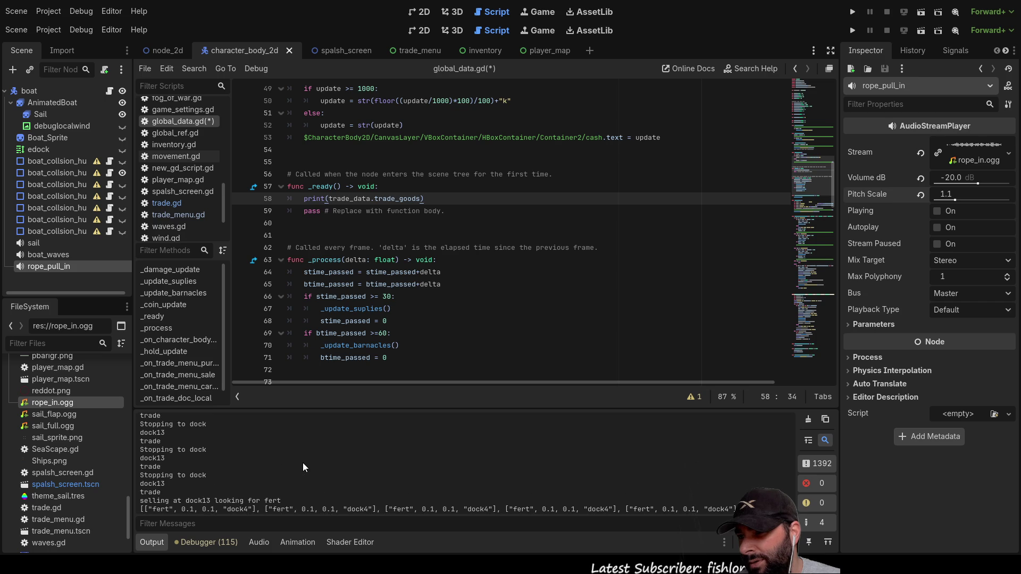
scroll(255, 463, "down", 5)
scroll(207, 456, "up", 1)
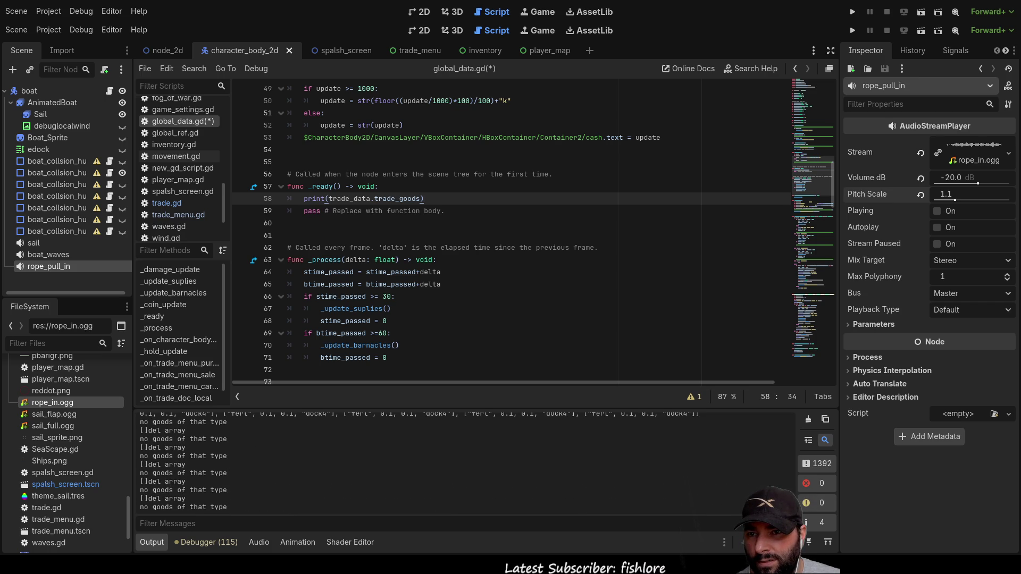
left_click_drag(792, 500, 793, 417)
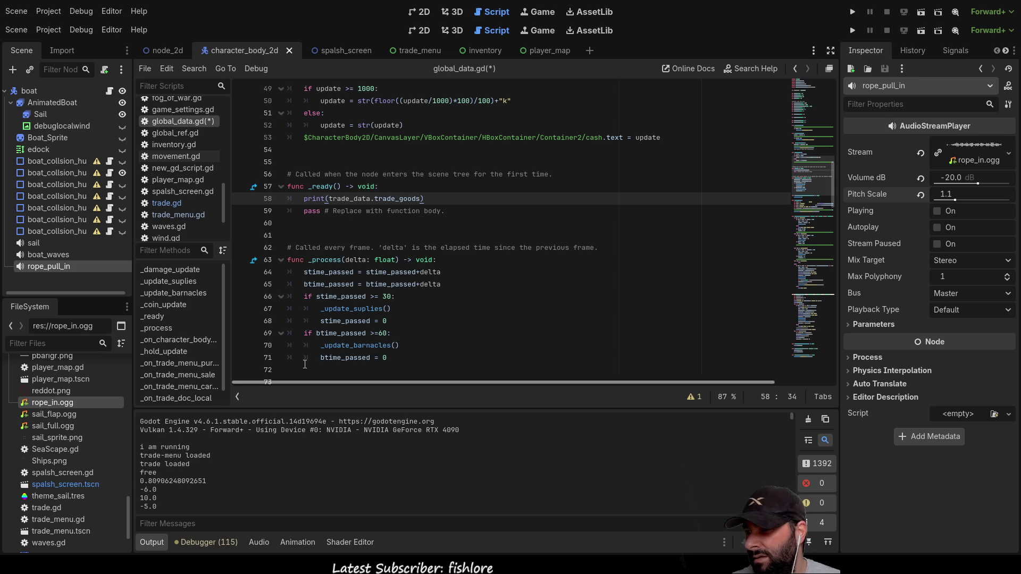
scroll(190, 470, "down", 2)
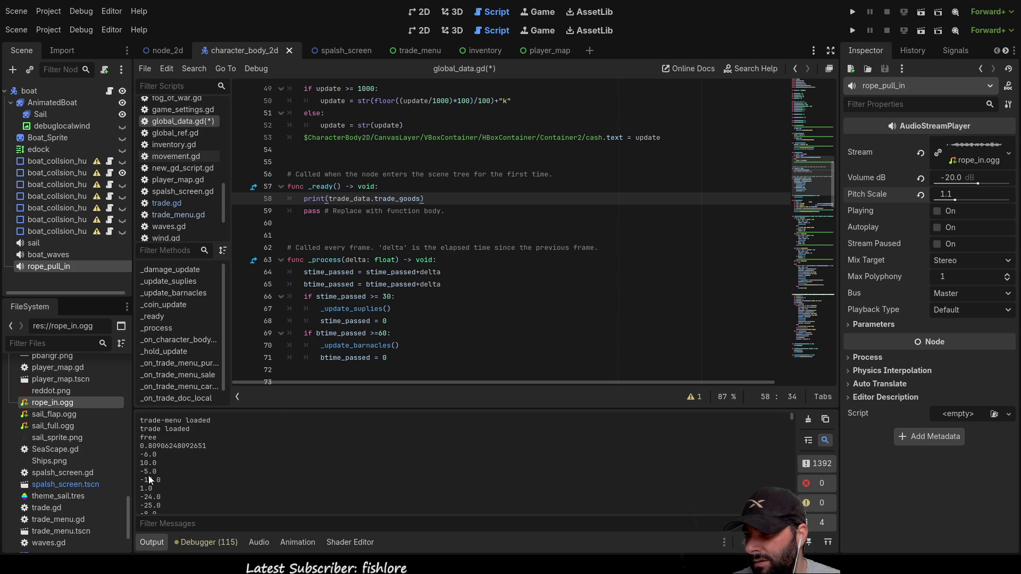
scroll(149, 486, "down", 5)
scroll(152, 482, "up", 8)
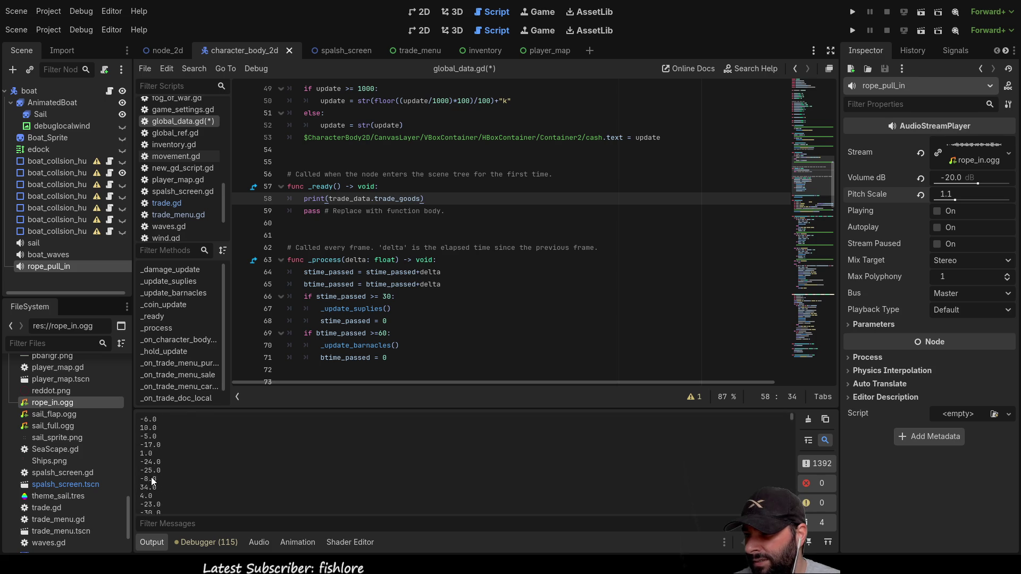
Run the project, examine the trade_goods error on line 58, and stop the game.
left_click(852, 30)
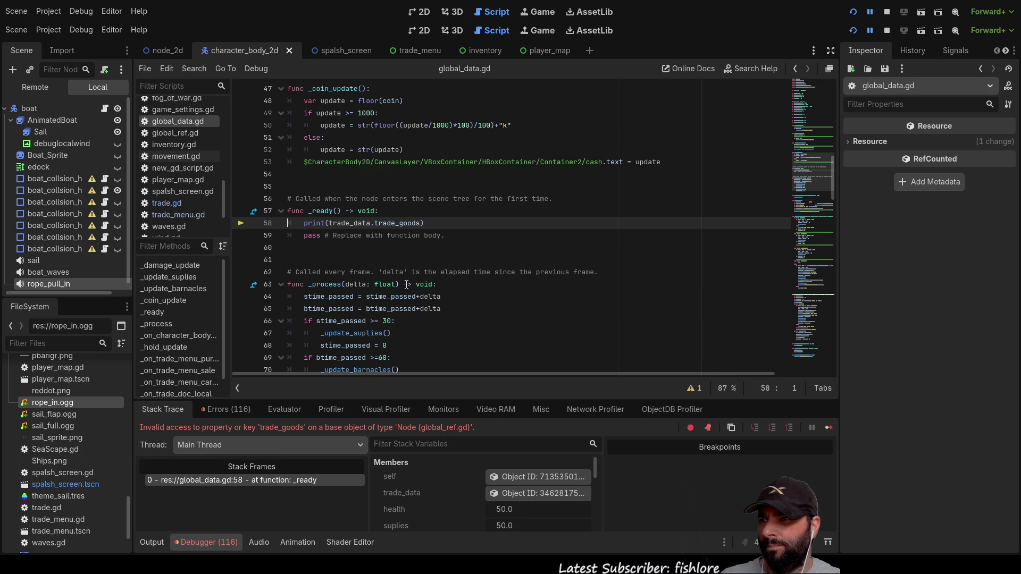
double_click(402, 223)
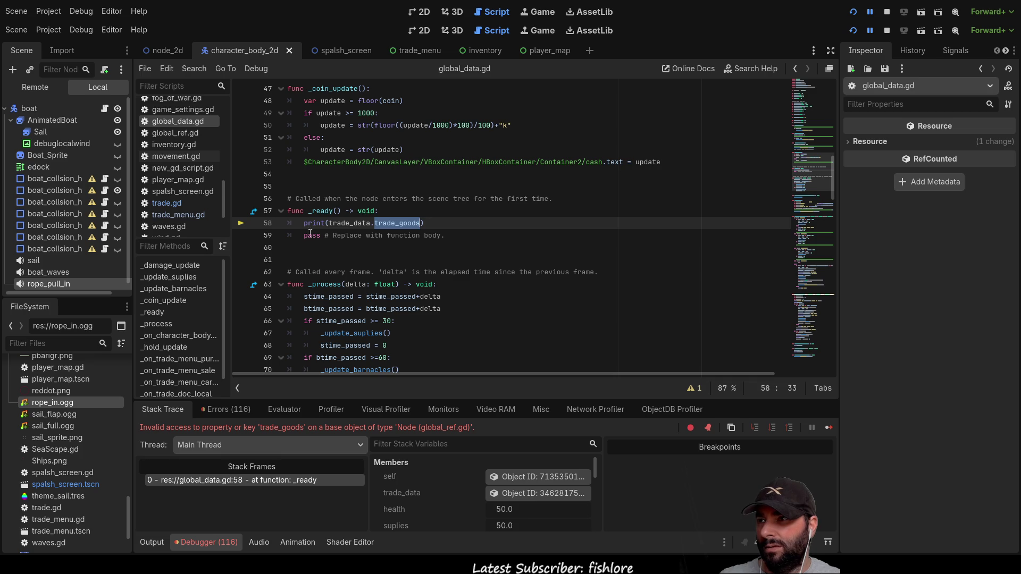
key("Home")
key("Right")
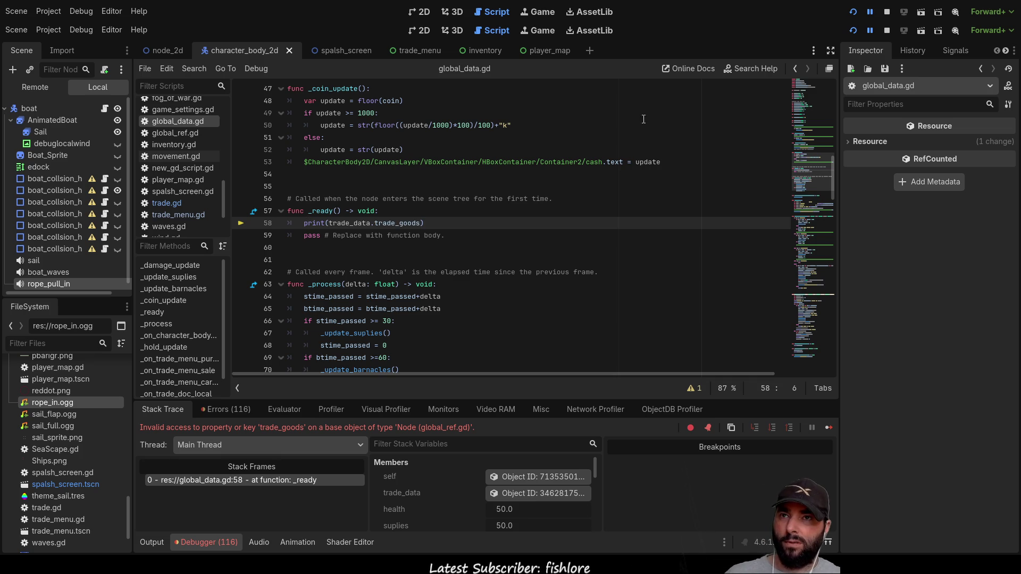
left_click(887, 30)
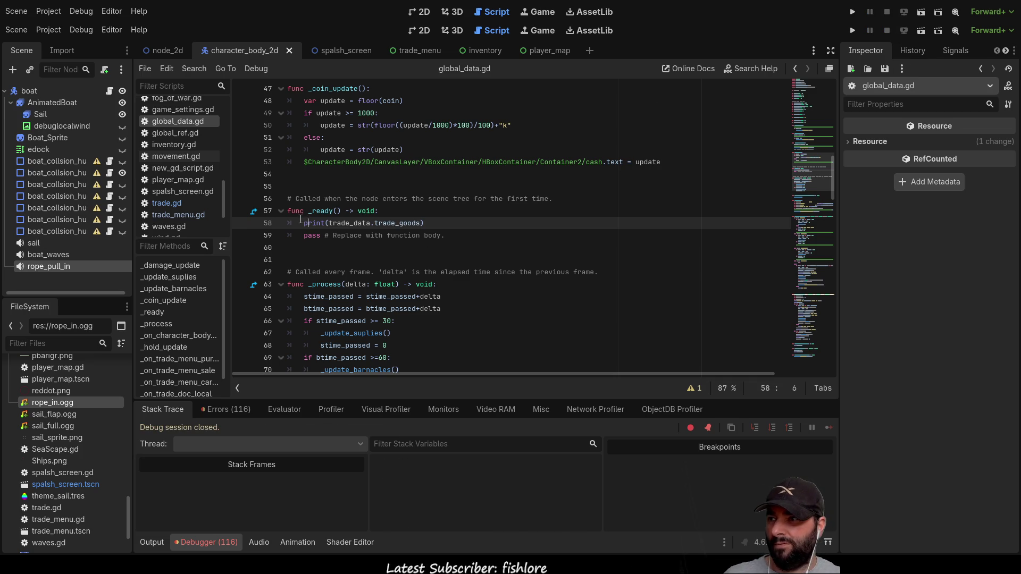
Comment out the print on line 58 with # and review global_data.gd.
key("Left")
type("#")
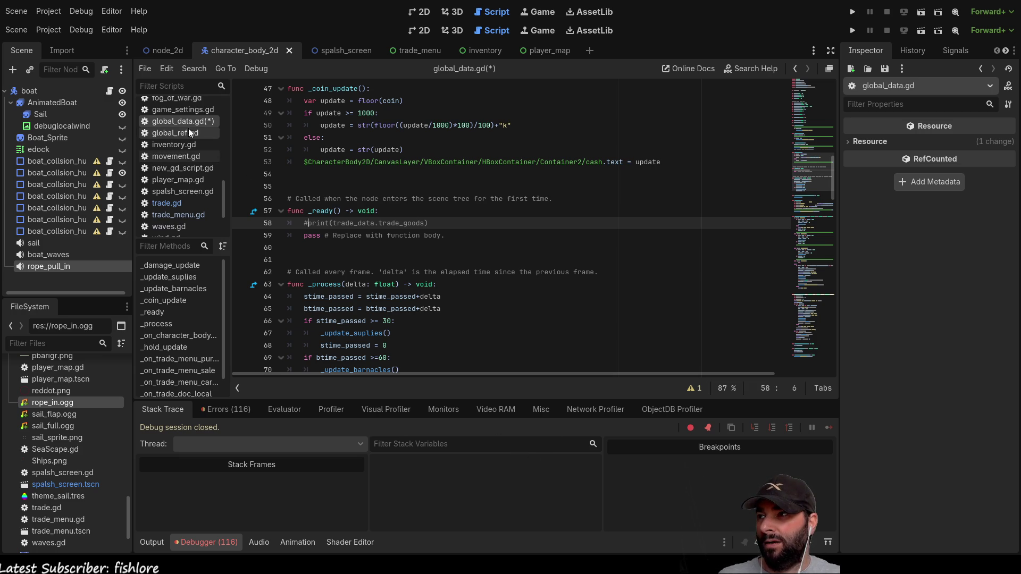
scroll(458, 253, "up", 10)
scroll(458, 253, "up", 6)
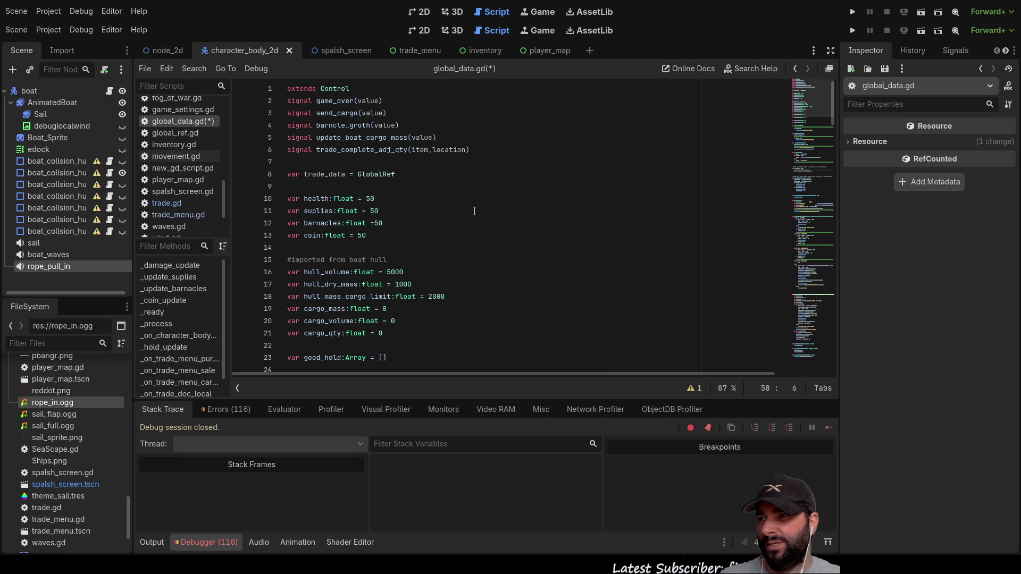
scroll(492, 211, "down", 2)
scroll(490, 218, "down", 2)
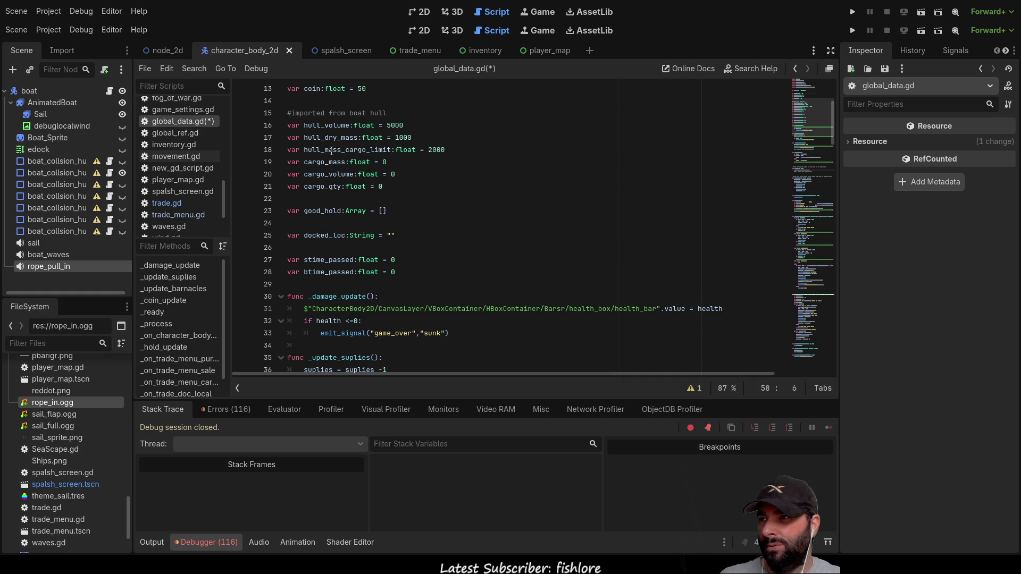
scroll(331, 151, "up", 1)
scroll(338, 157, "up", 3)
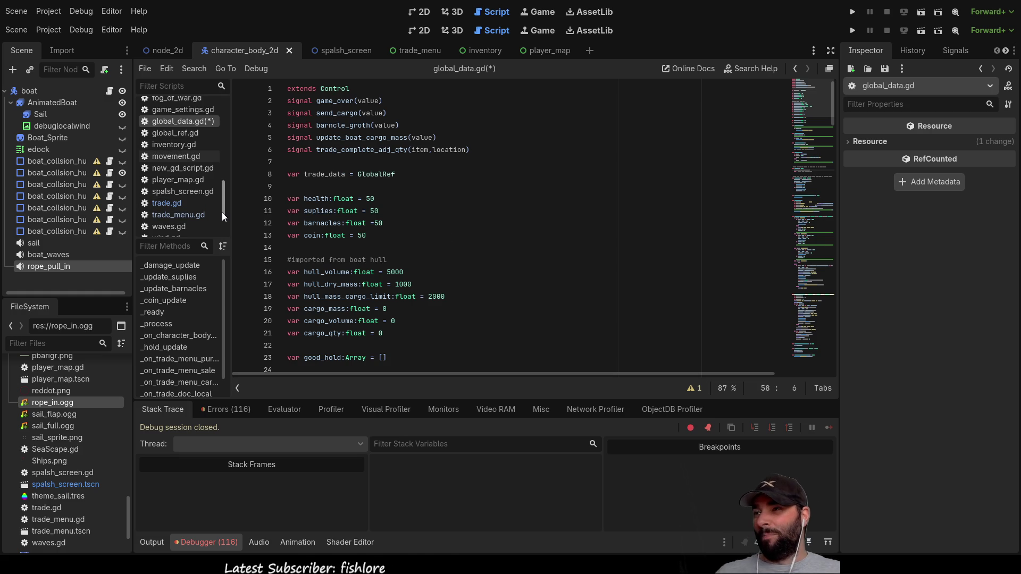
scroll(200, 194, "down", 3)
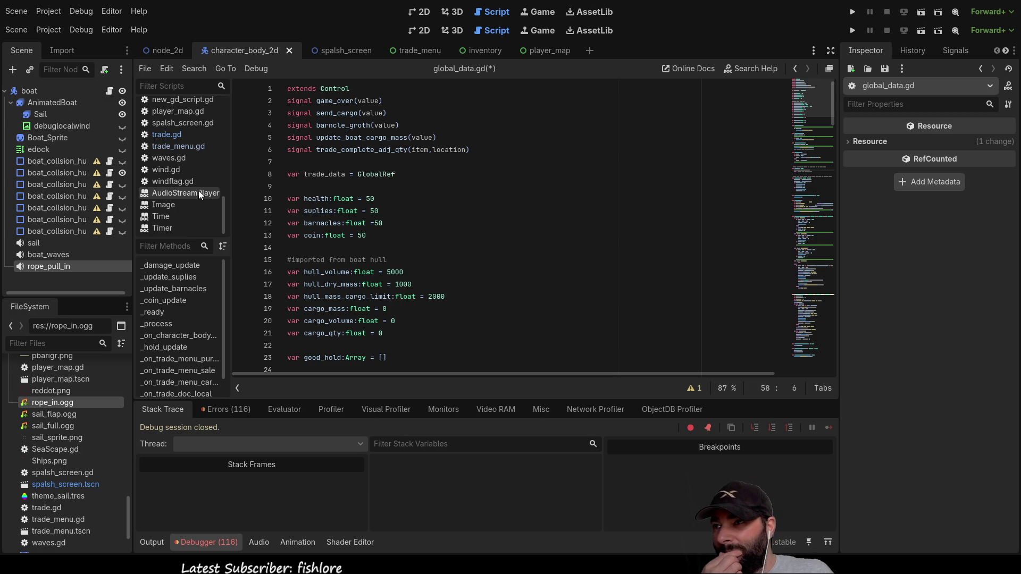
scroll(430, 258, "down", 7)
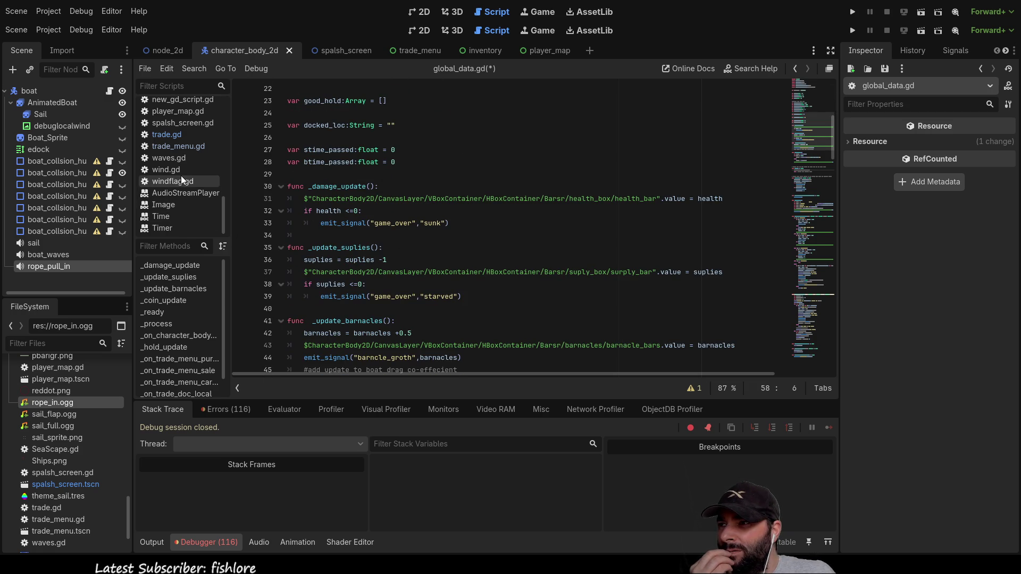
Switch to the player_map scene.
left_click(553, 51)
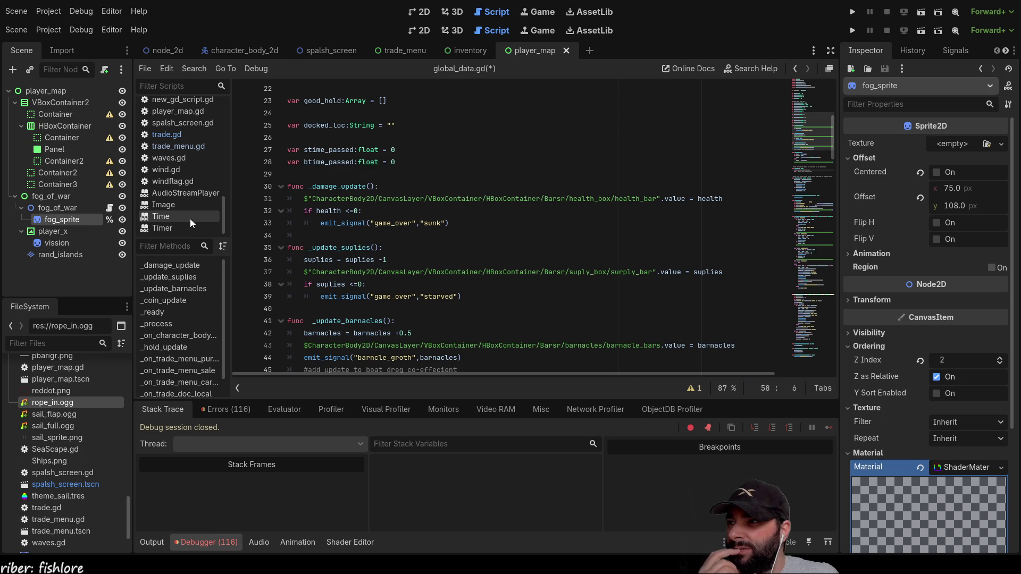
scroll(193, 222, "up", 1)
scroll(182, 177, "up", 3)
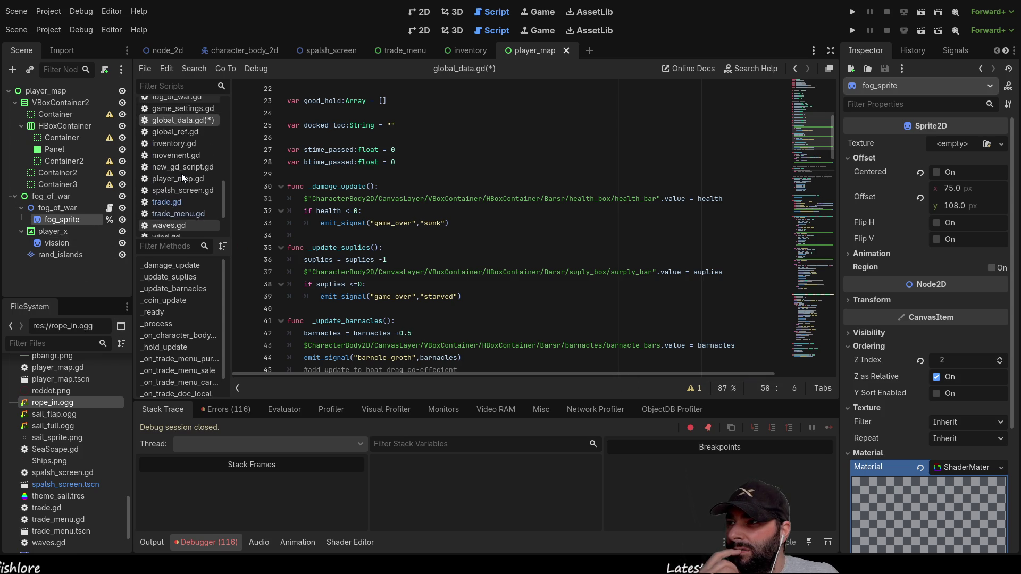
Read through player_map.gd and select the GlobalRef reference on line 15.
left_click(181, 178)
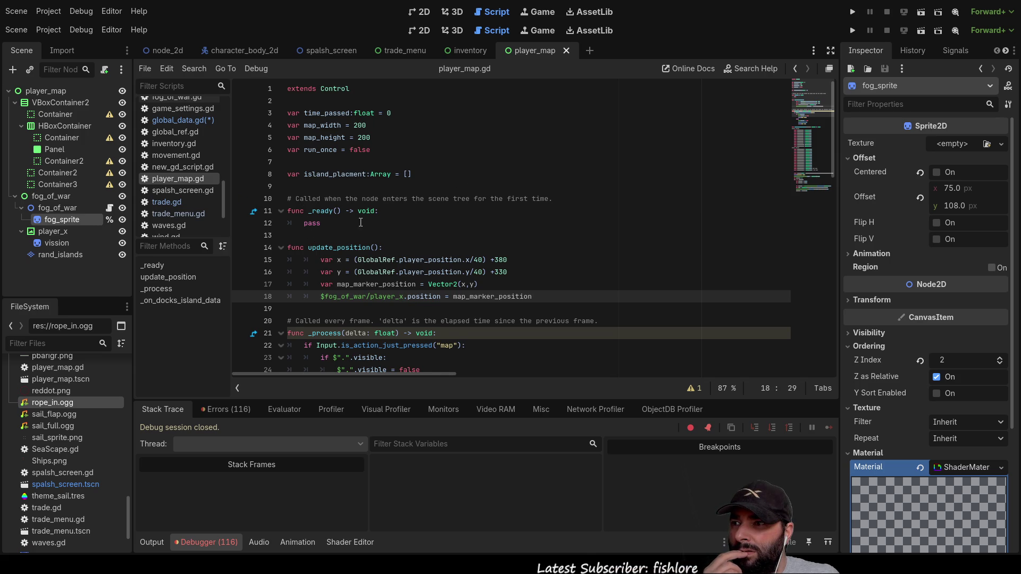
scroll(379, 137, "down", 3)
scroll(379, 138, "down", 1)
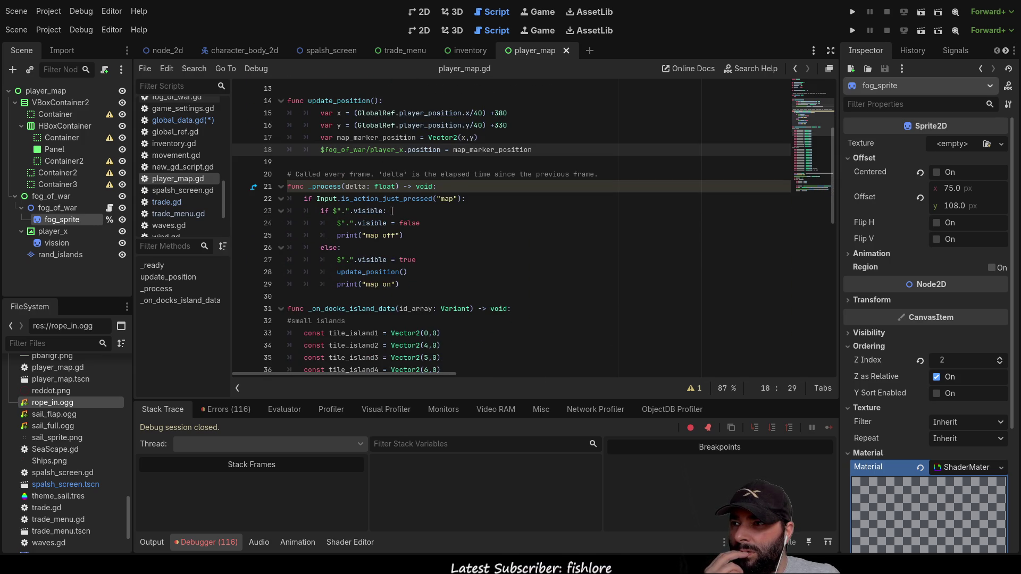
scroll(394, 209, "up", 3)
scroll(395, 206, "up", 1)
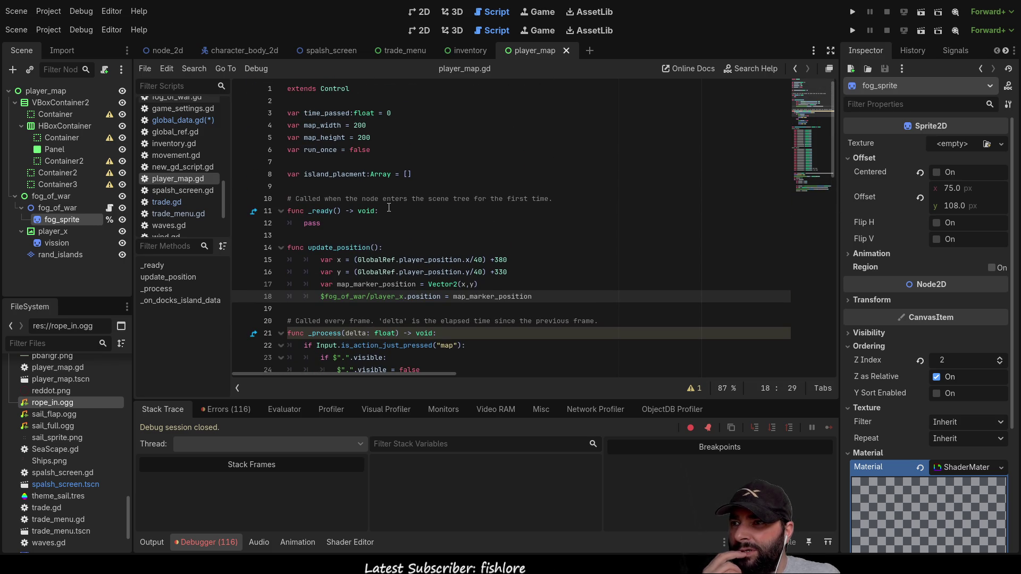
scroll(390, 206, "down", 4)
scroll(391, 204, "down", 6)
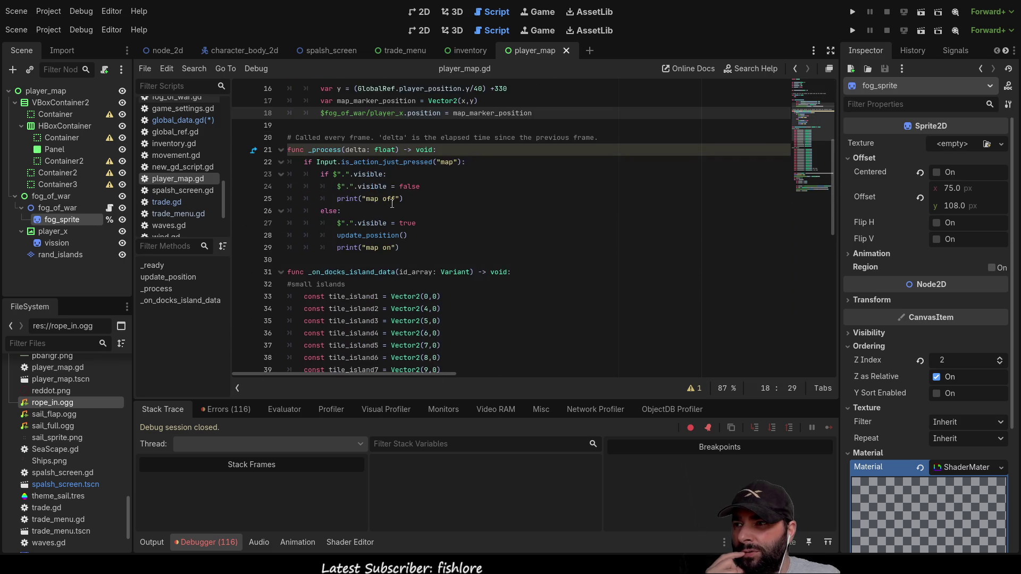
scroll(535, 270, "up", 3)
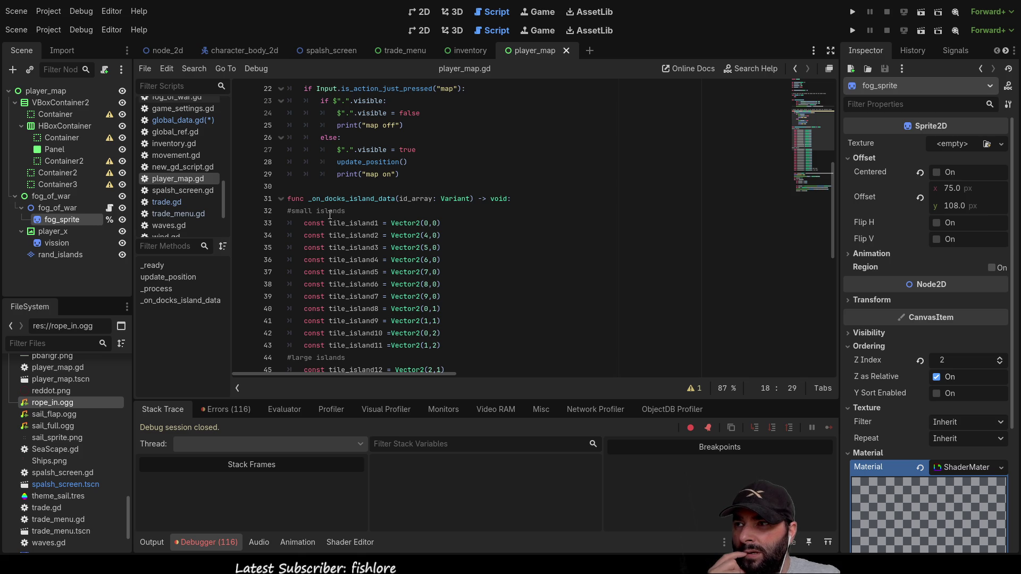
scroll(496, 262, "up", 2)
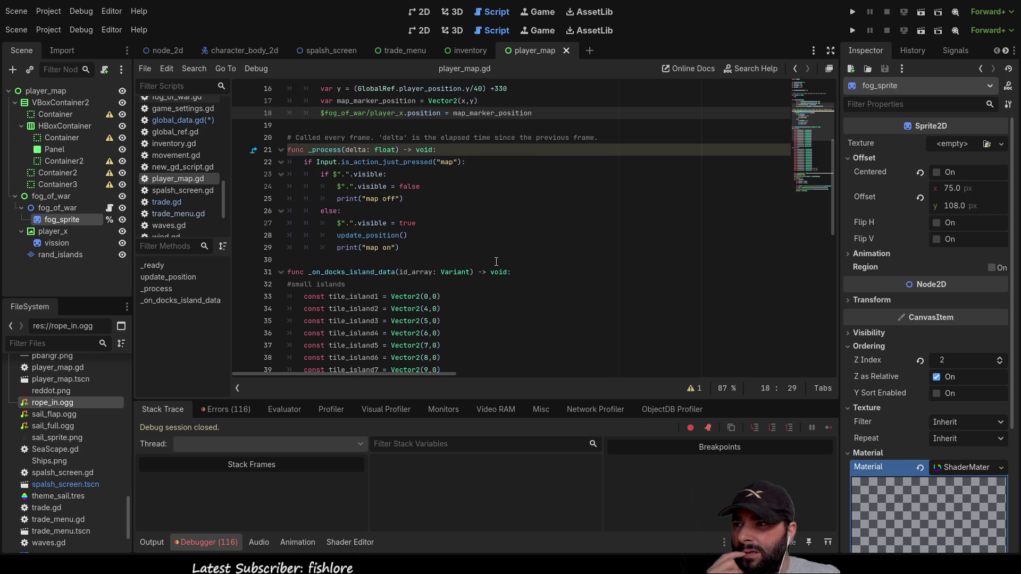
scroll(496, 261, "up", 5)
scroll(494, 263, "down", 3)
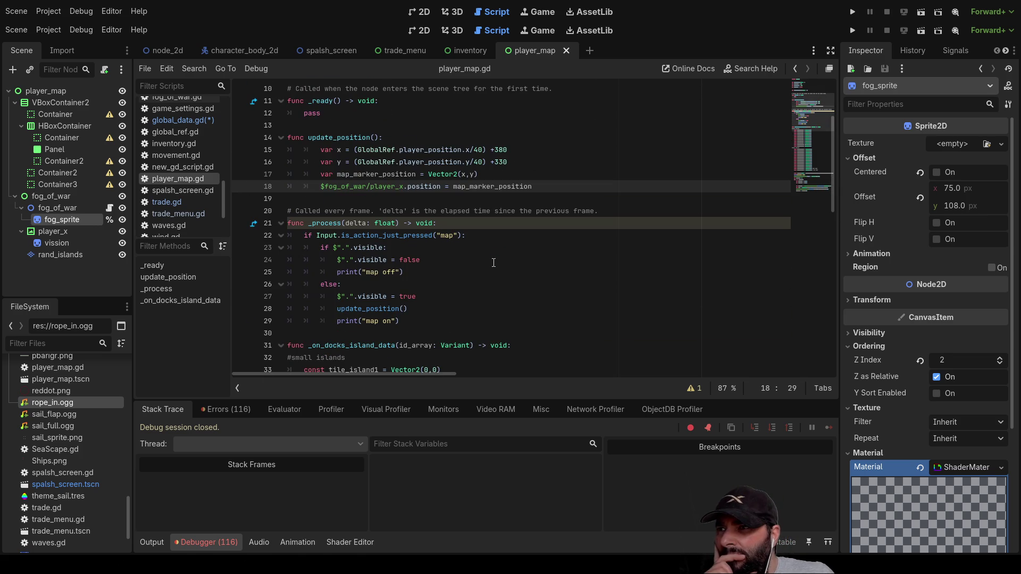
double_click(381, 150)
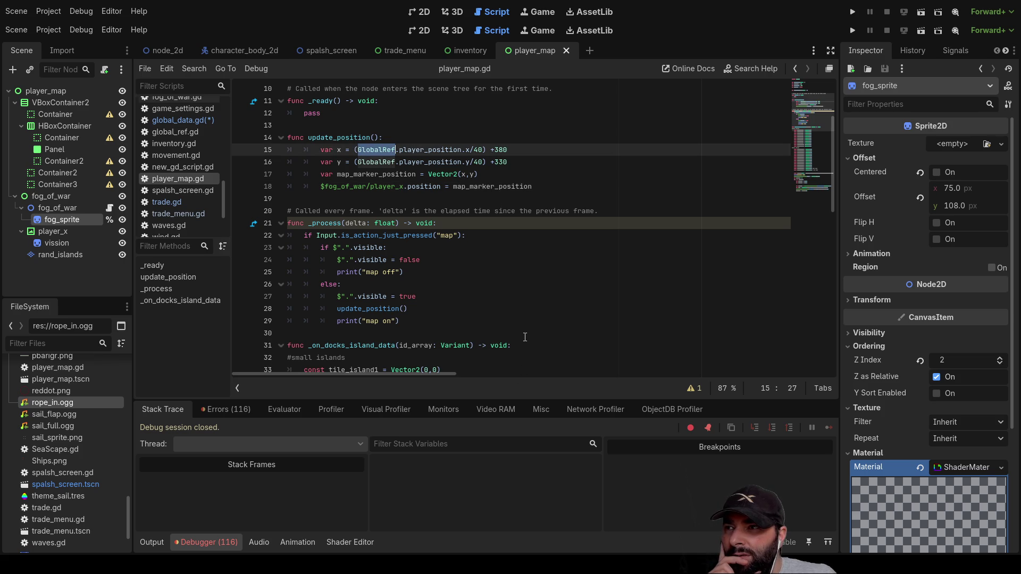
scroll(525, 337, "up", 3)
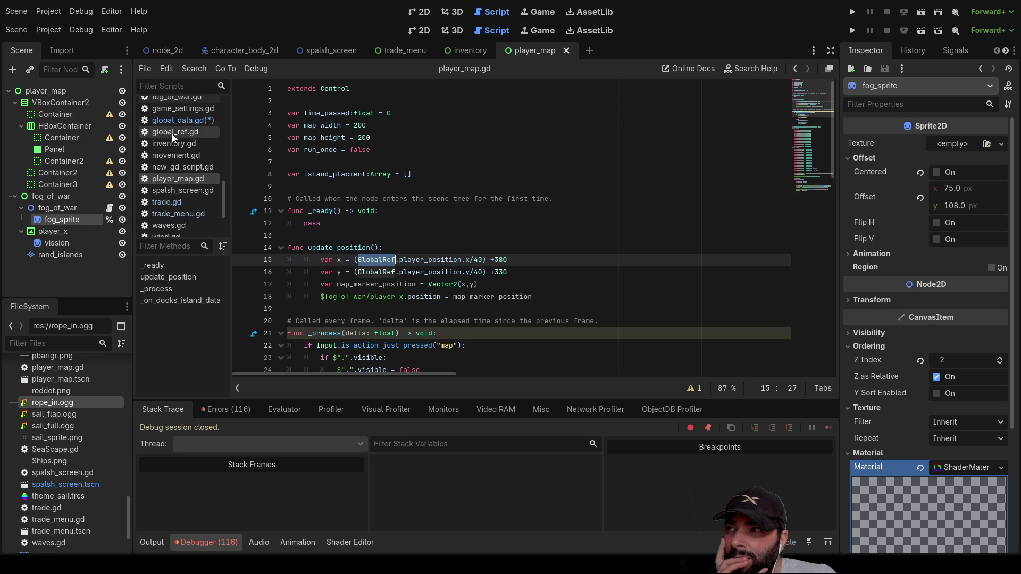
Open global_ref.gd and review its player_position declaration.
left_click(173, 137)
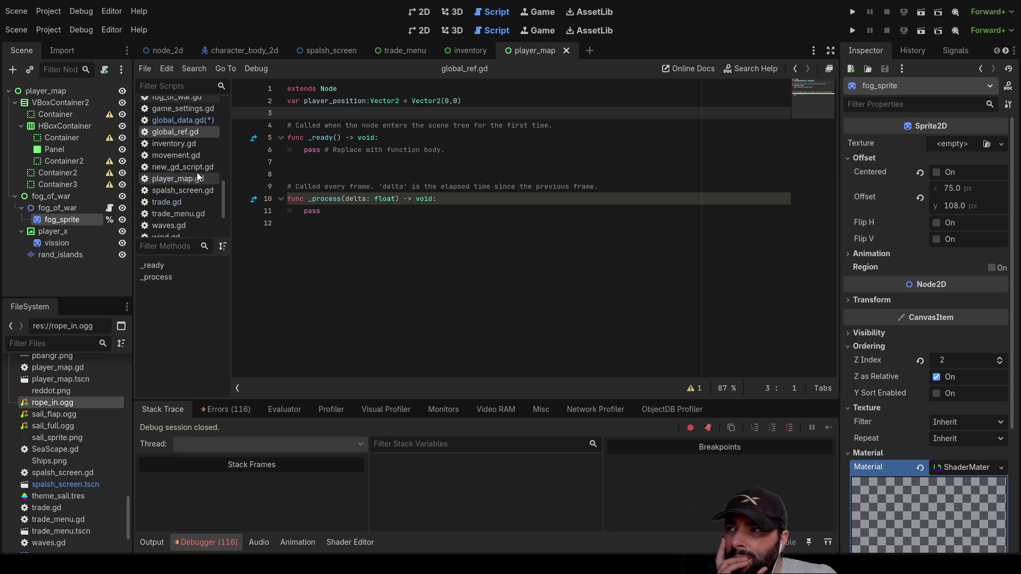
left_click(185, 122)
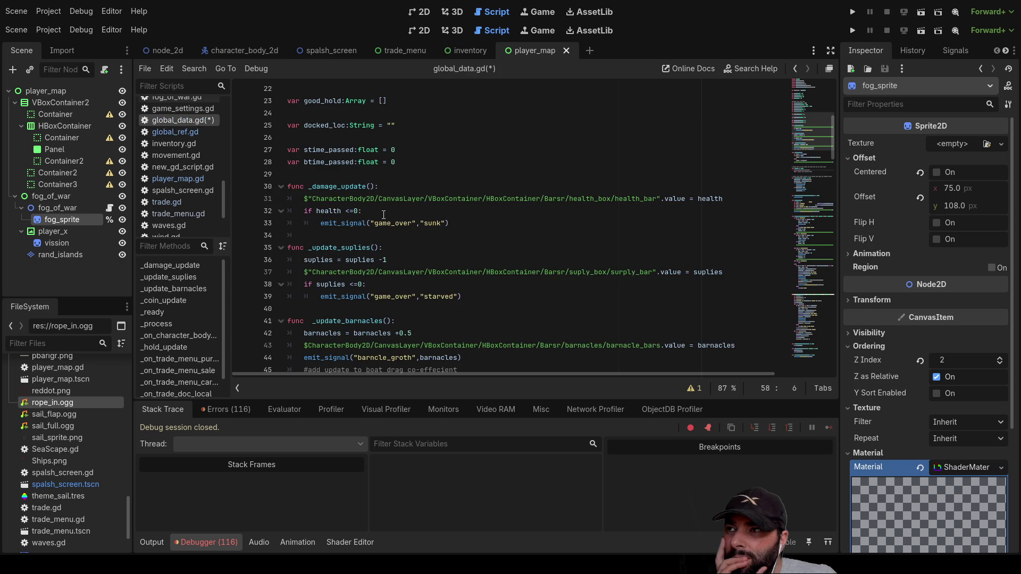
scroll(403, 236, "up", 7)
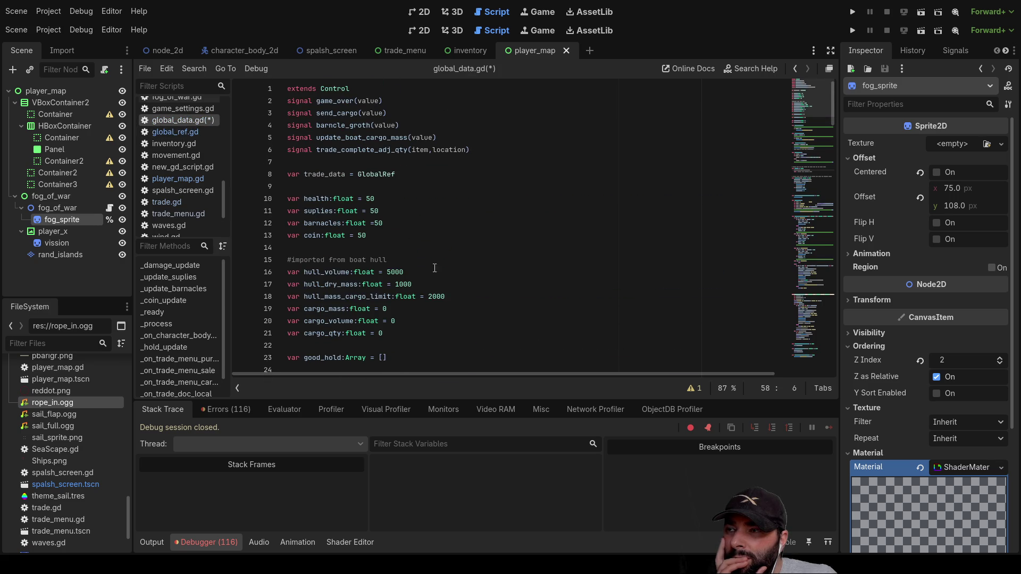
left_click(177, 133)
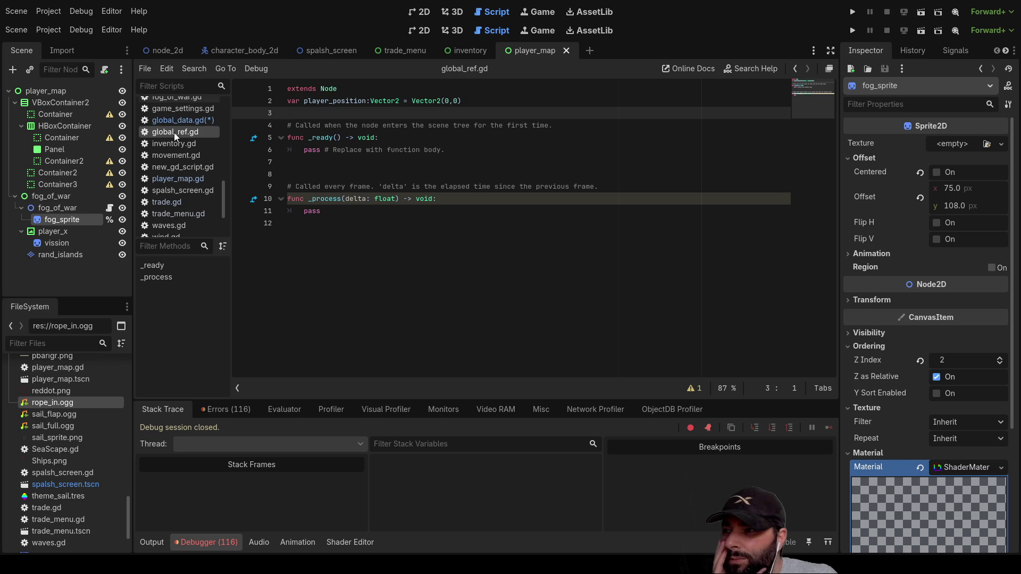
scroll(91, 512, "down", 3)
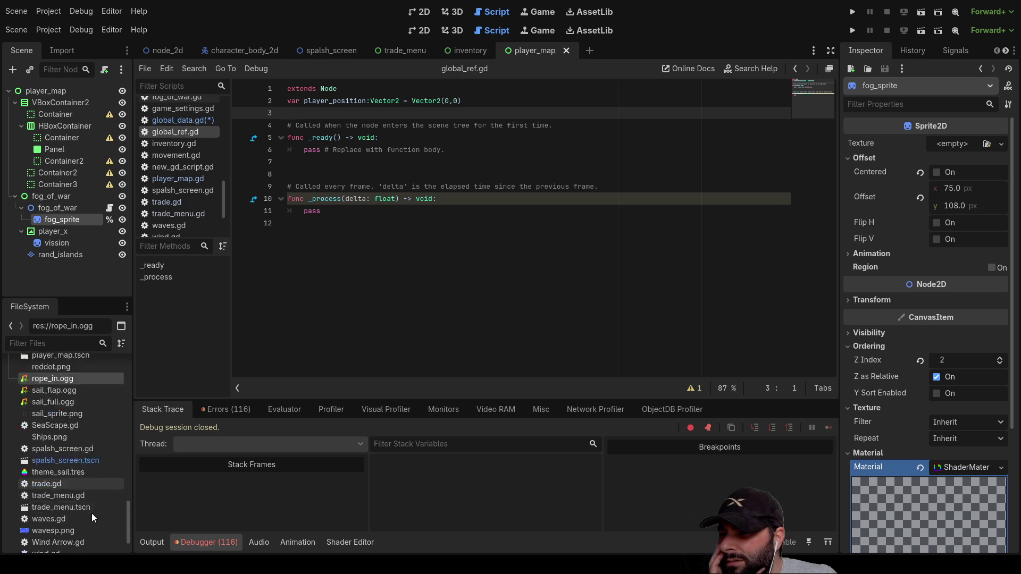
scroll(92, 512, "up", 14)
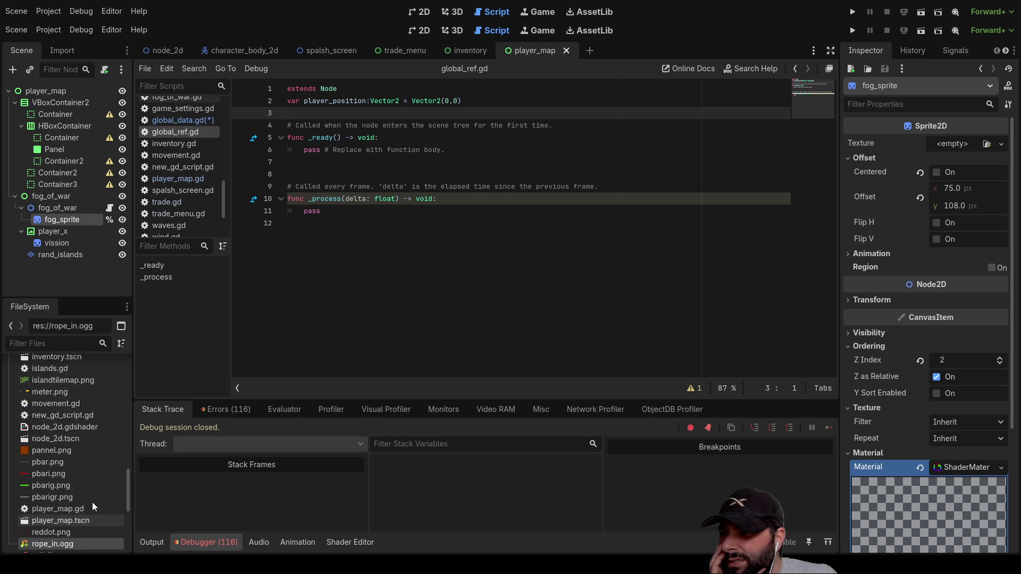
scroll(92, 504, "up", 1)
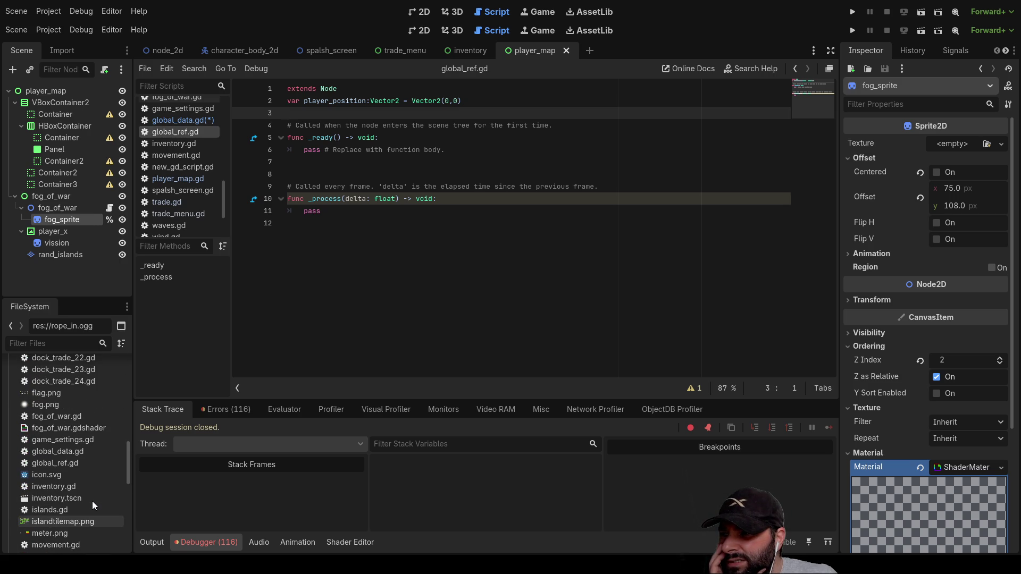
Select global_ref.gd in FileSystem, then inspect the player_map root with Layout collapsed.
left_click(69, 462)
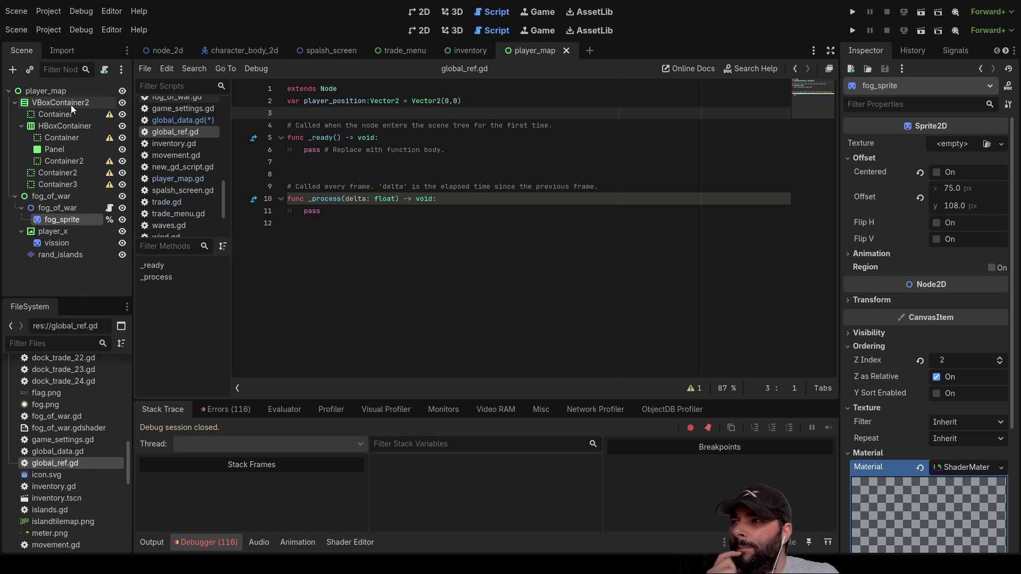
left_click(64, 91)
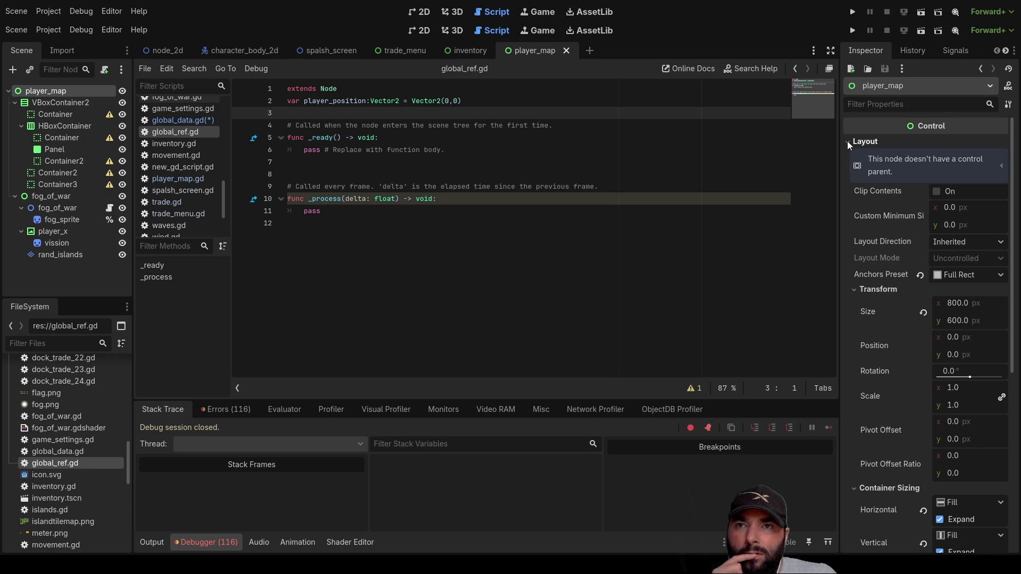
left_click(848, 141)
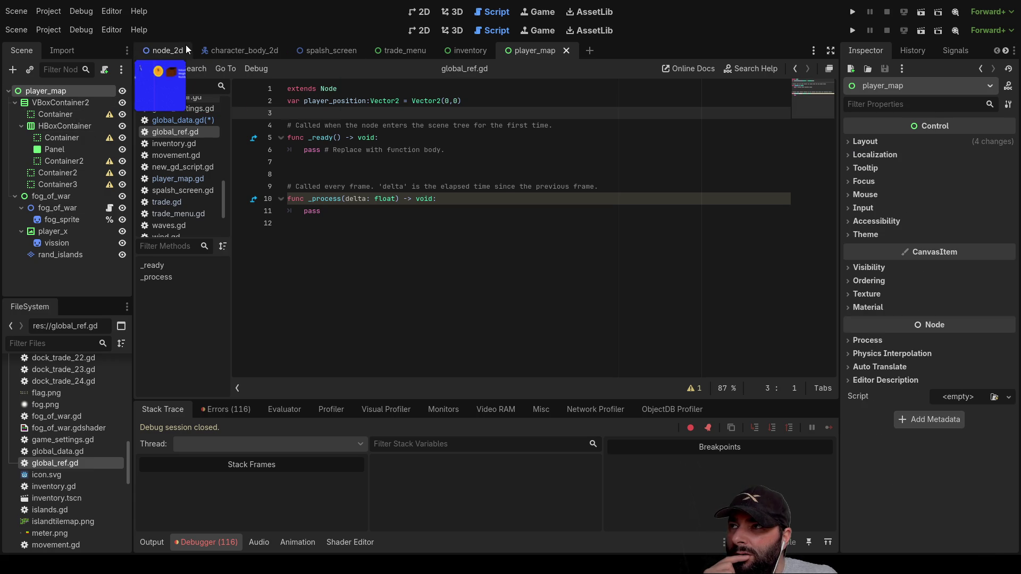
In the character_body_2d scene, inspect the boat root and collapse its collision, input and visibility groups.
left_click(243, 46)
left_click(36, 91)
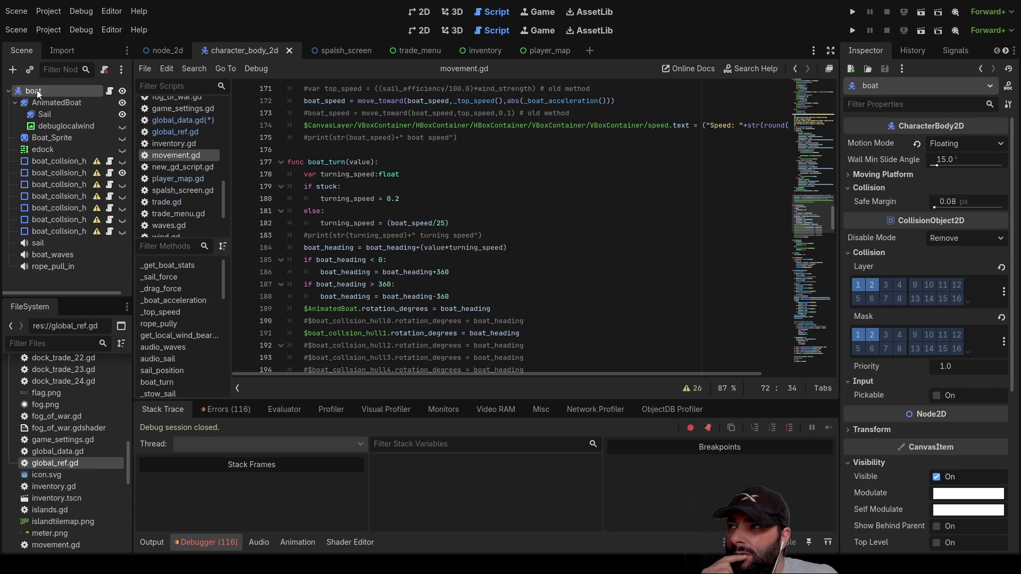
scroll(933, 452, "down", 5)
scroll(932, 451, "up", 5)
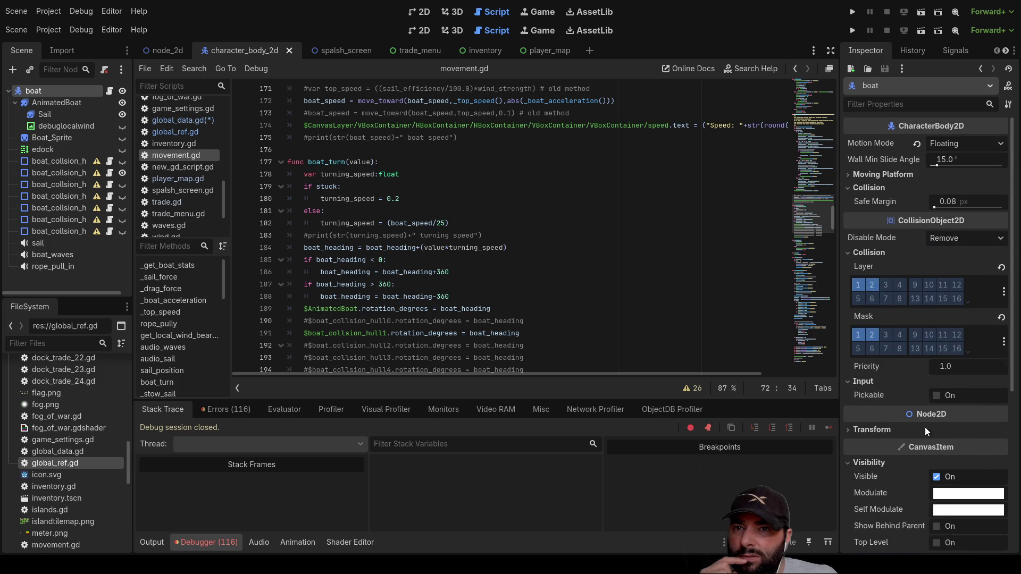
left_click(849, 253)
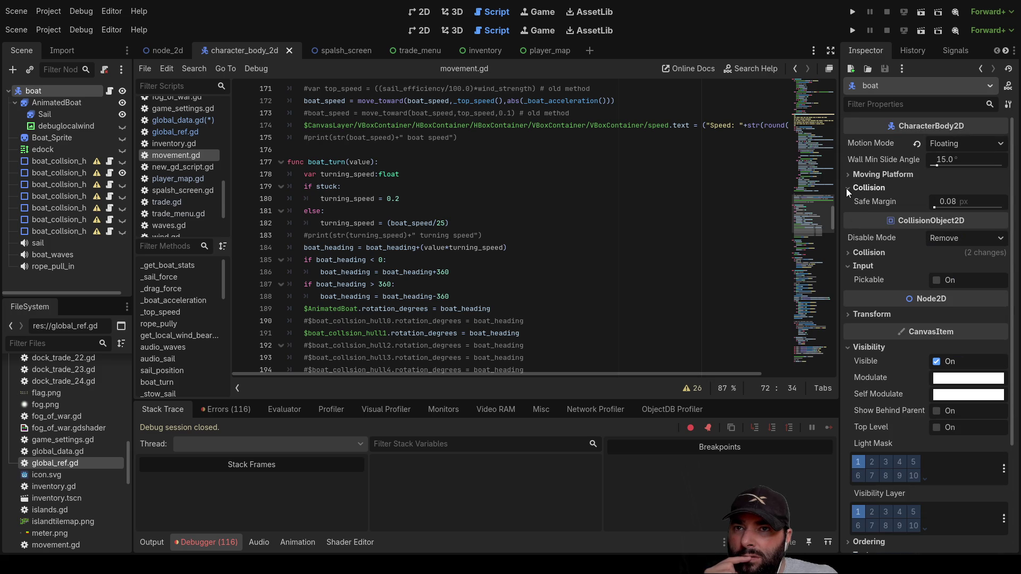
left_click(848, 189)
left_click(850, 251)
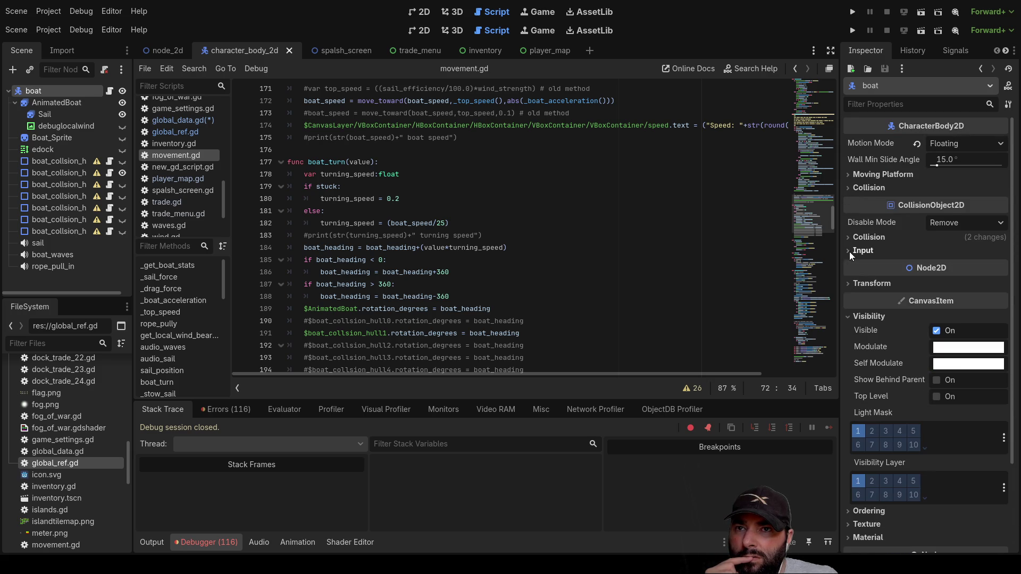
left_click(846, 318)
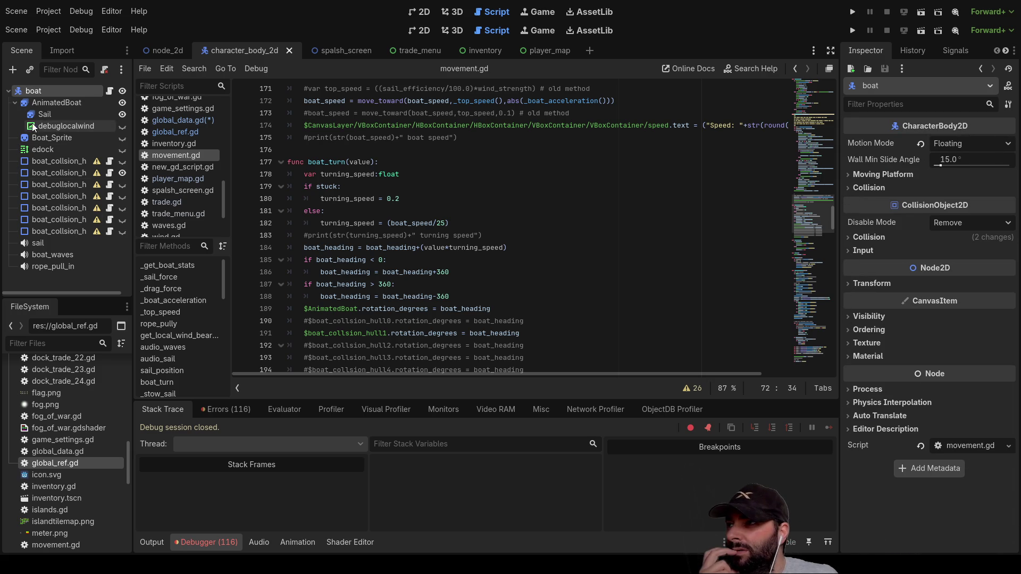
Inspect the Sail, Boat_Sprite, sound player and edock label nodes, collapsing their transform groups.
left_click(69, 114)
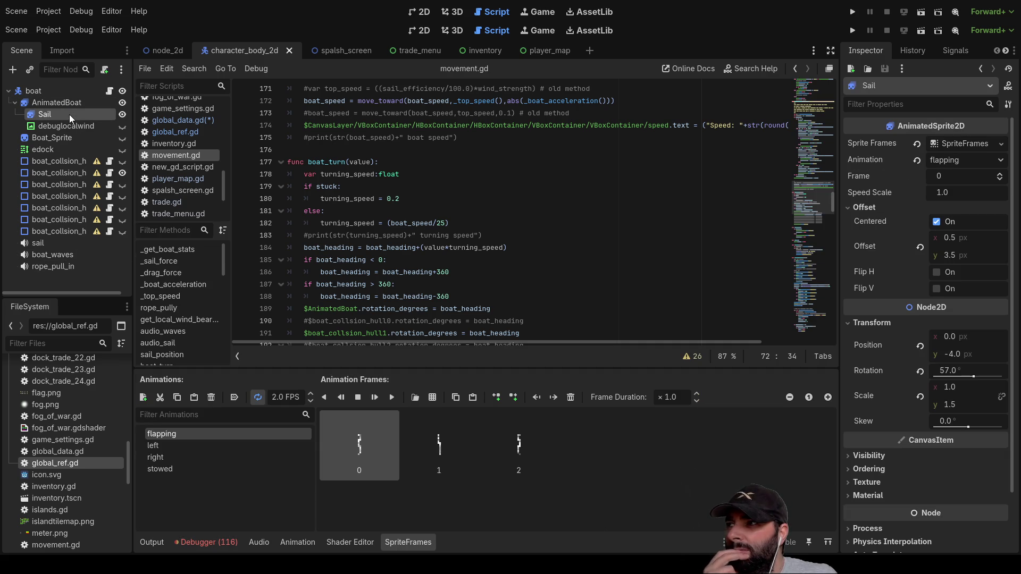
left_click(849, 208)
left_click(850, 240)
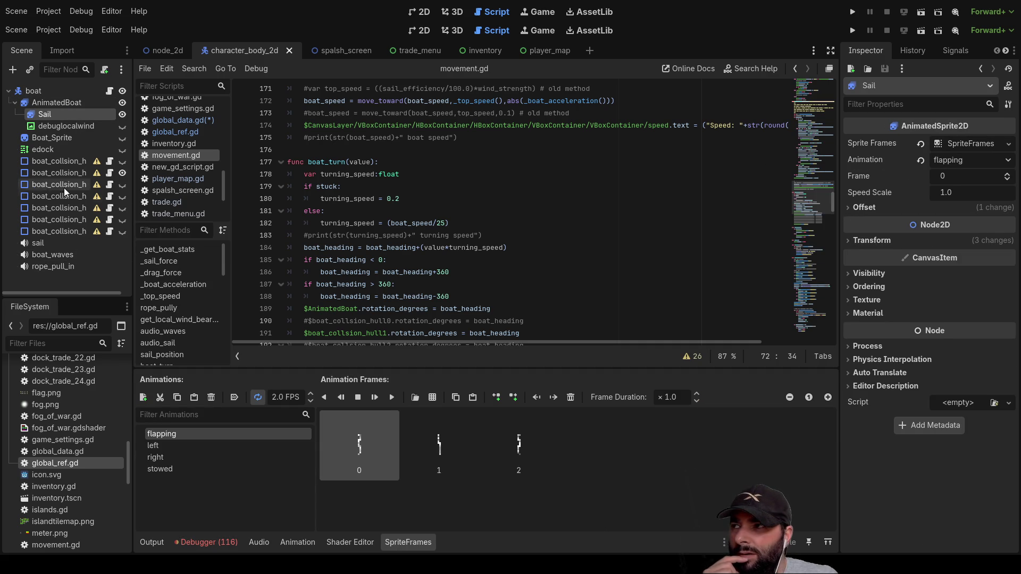
left_click(56, 136)
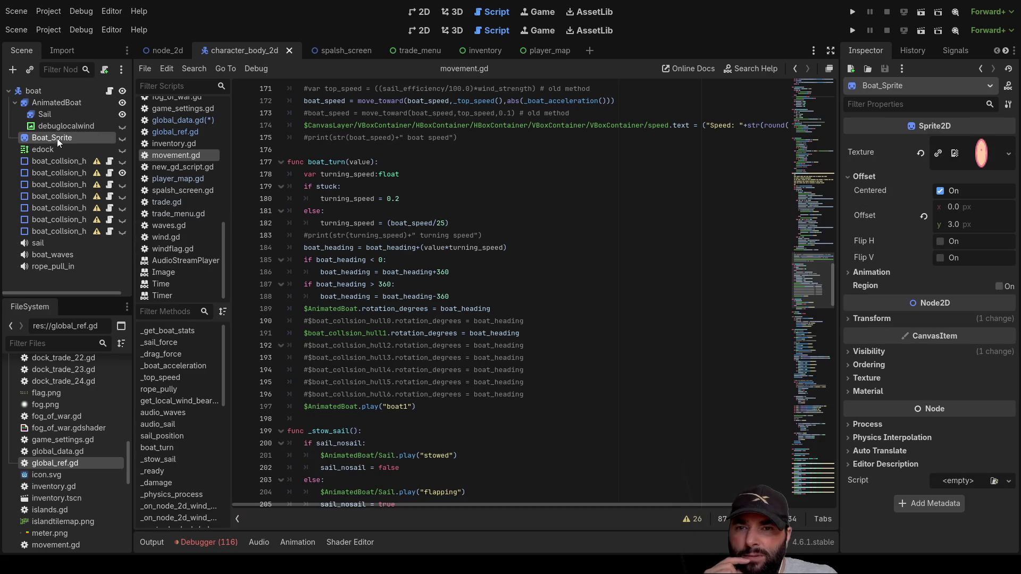
left_click(47, 242)
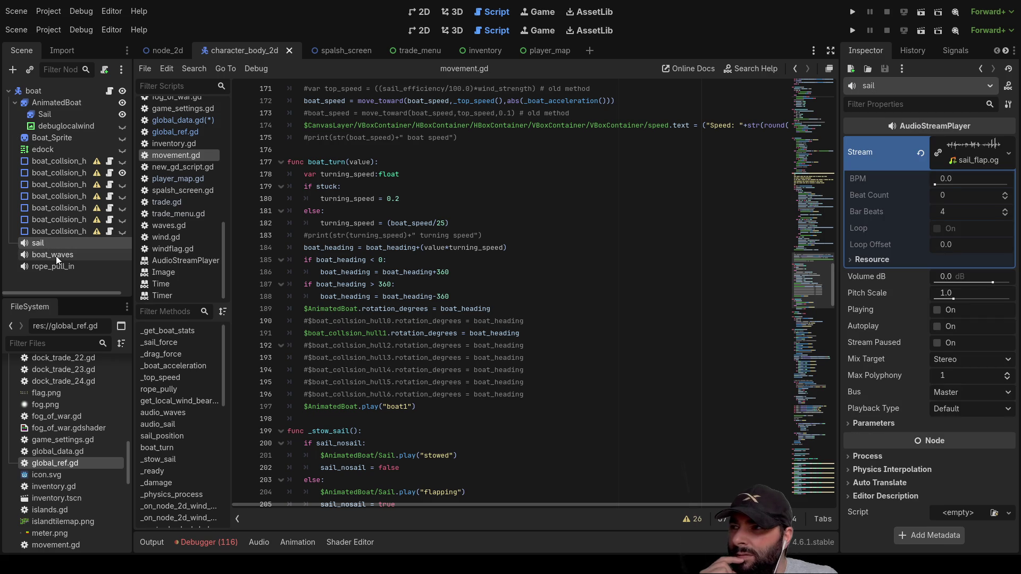
left_click(56, 256)
left_click(55, 267)
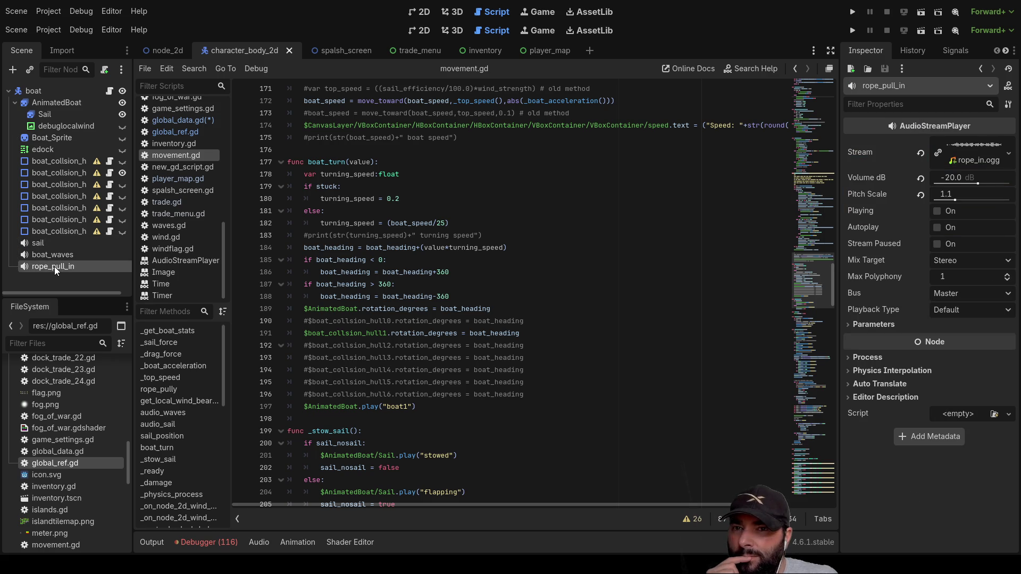
left_click(52, 149)
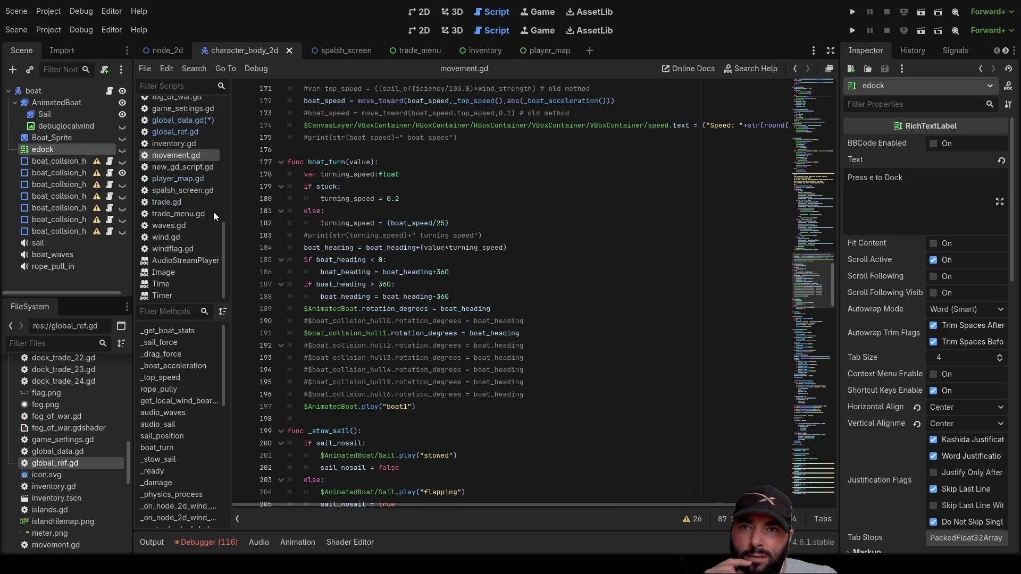
scroll(884, 339, "down", 15)
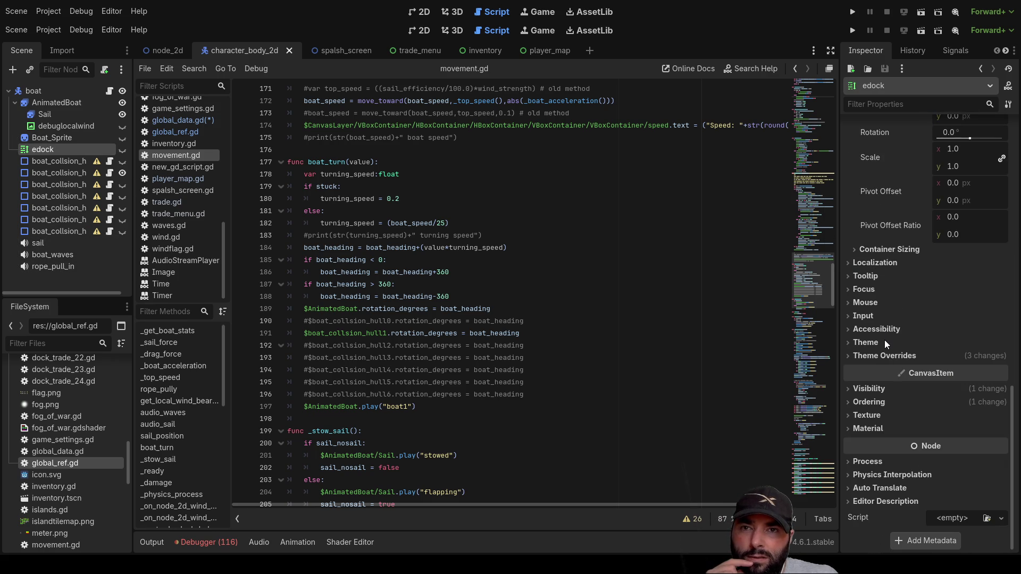
scroll(885, 341, "up", 5)
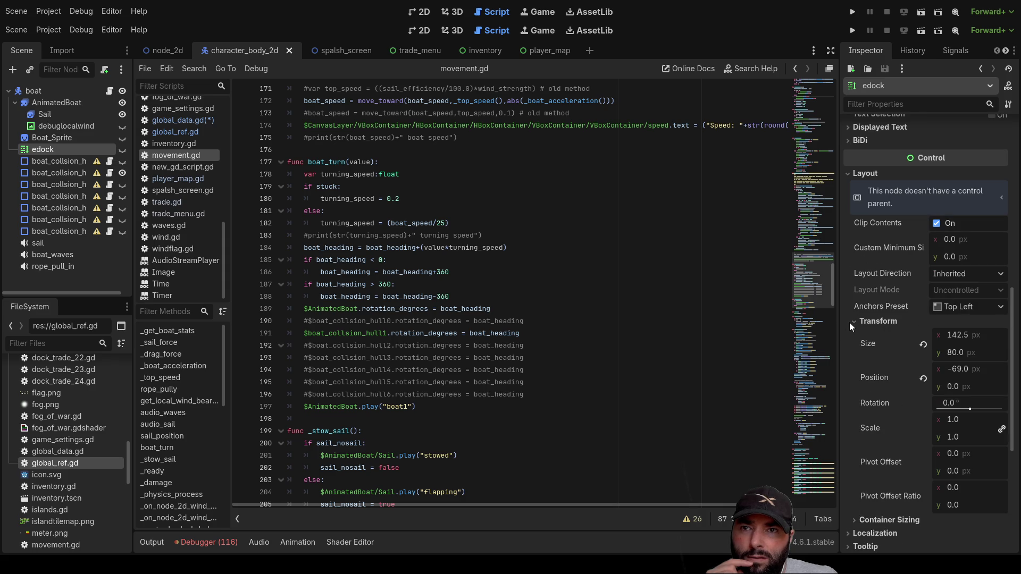
left_click(850, 320)
left_click(850, 175)
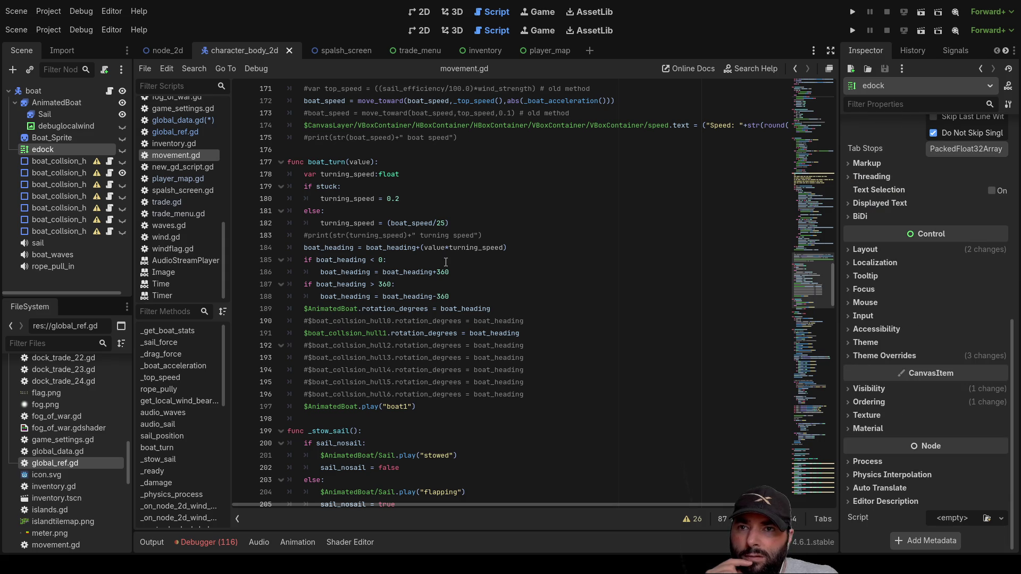
Inspect the collision hull nodes and open boat_collsion_hull1's built-in damage script.
left_click(57, 162)
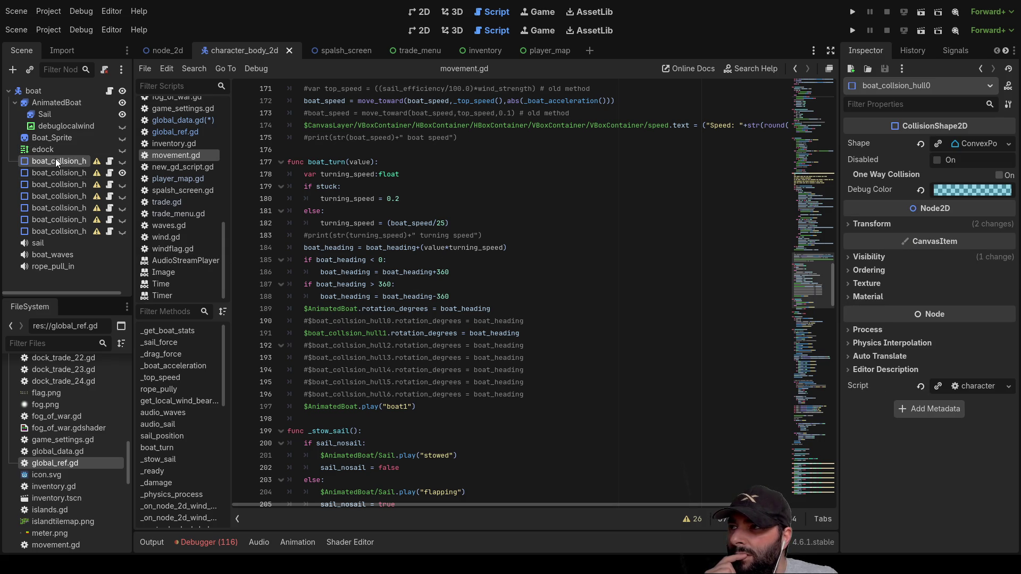
left_click(55, 172)
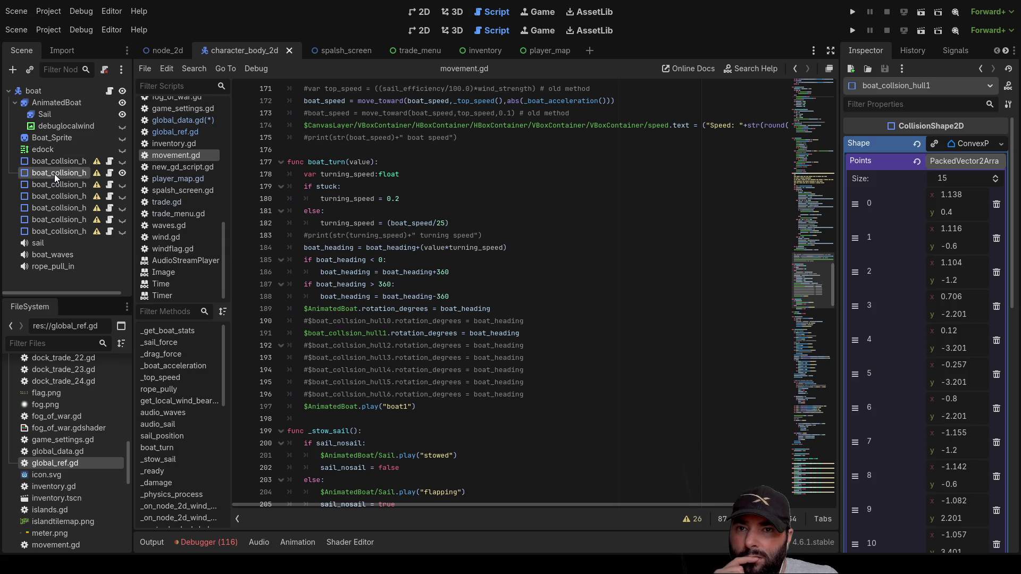
scroll(946, 369, "down", 15)
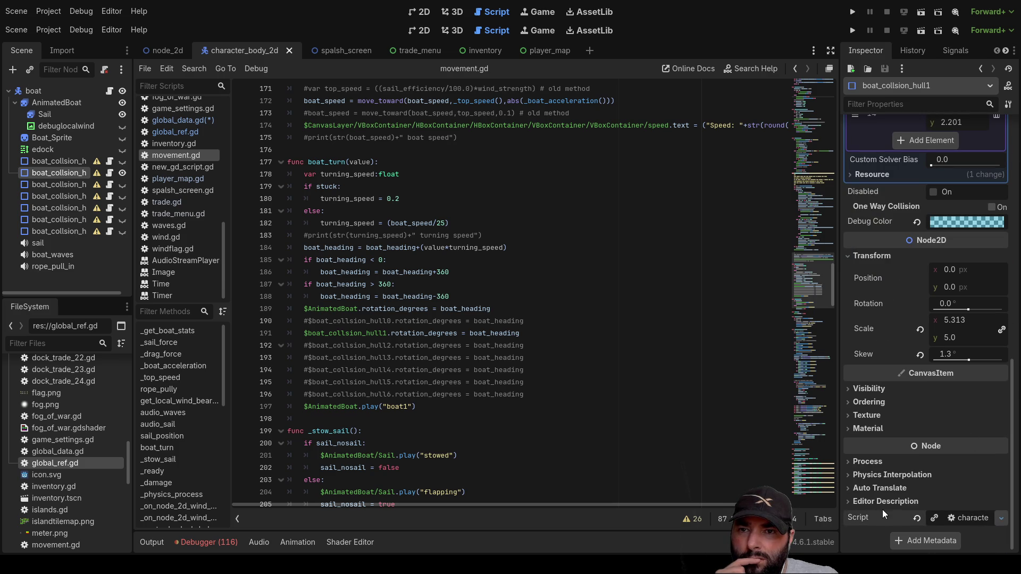
left_click(971, 518)
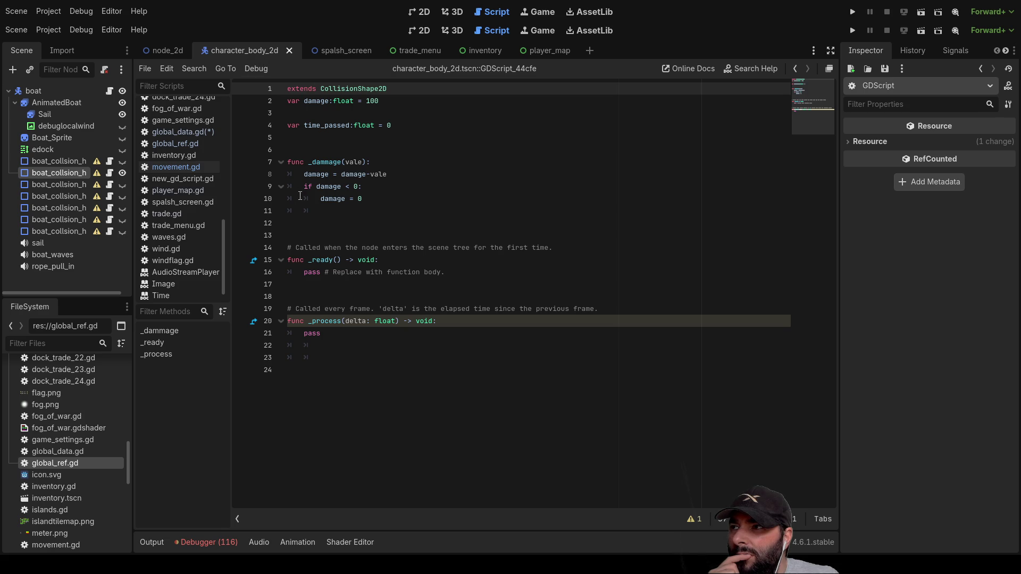
Check hull0's script, then remove the scripts from boat_collsion_hull1, hull0 and hull2.
left_click(82, 162)
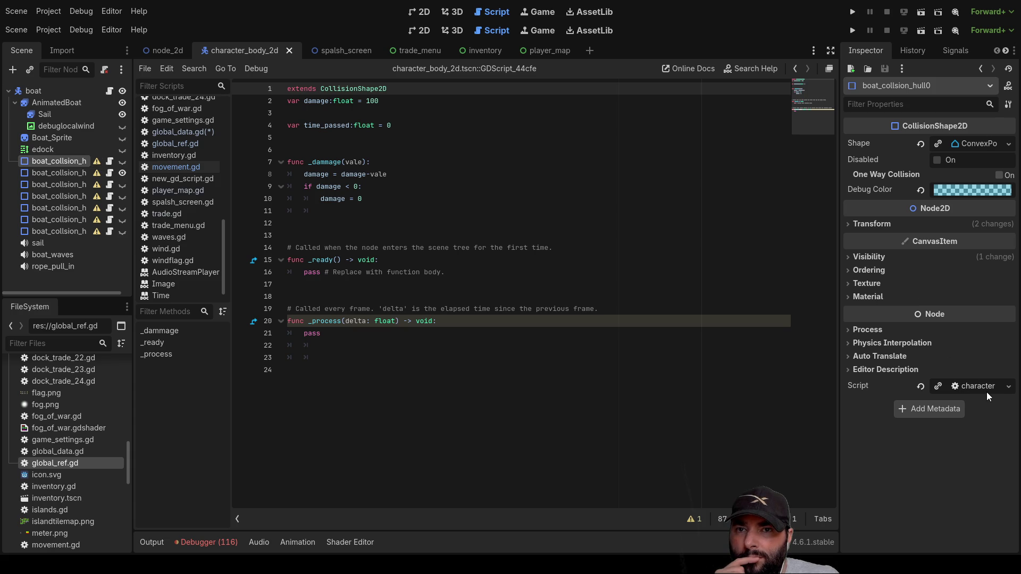
left_click(1008, 387)
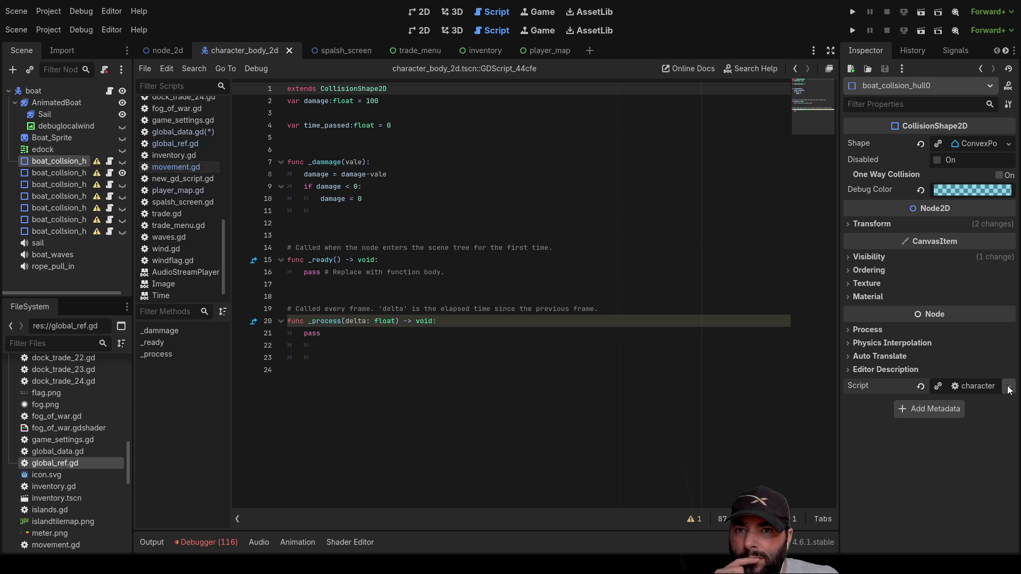
left_click(961, 463)
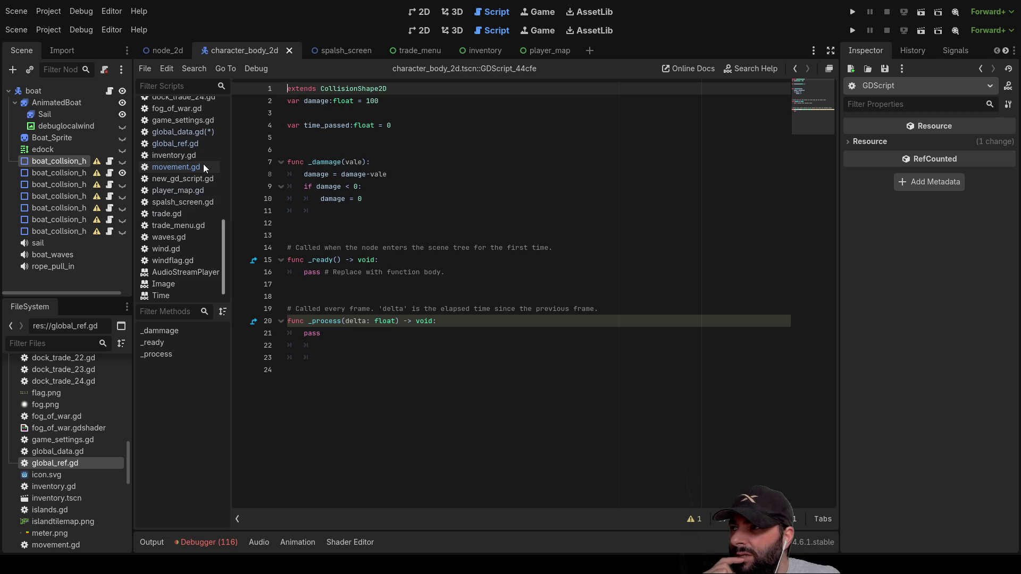
left_click(62, 171)
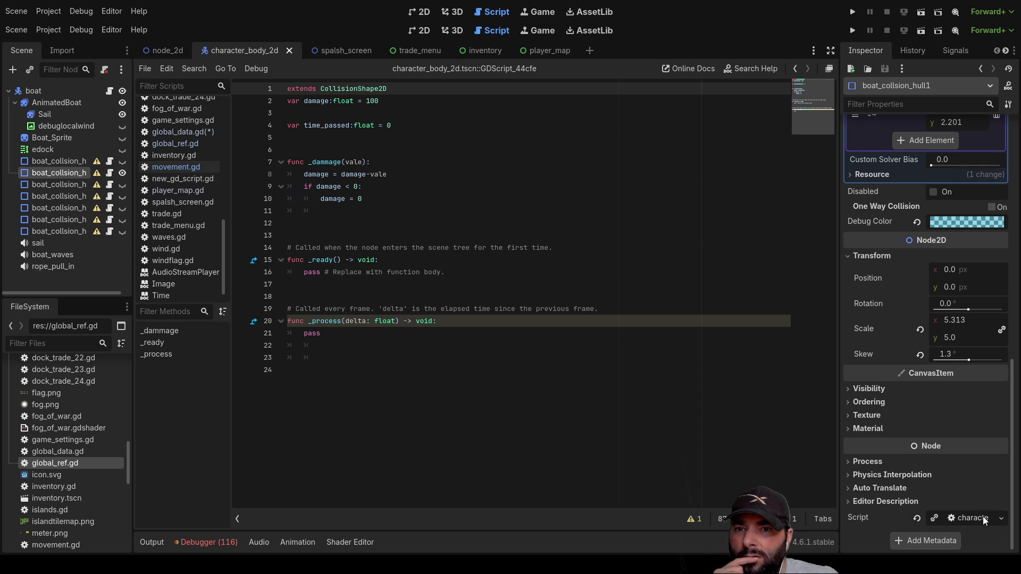
left_click(917, 518)
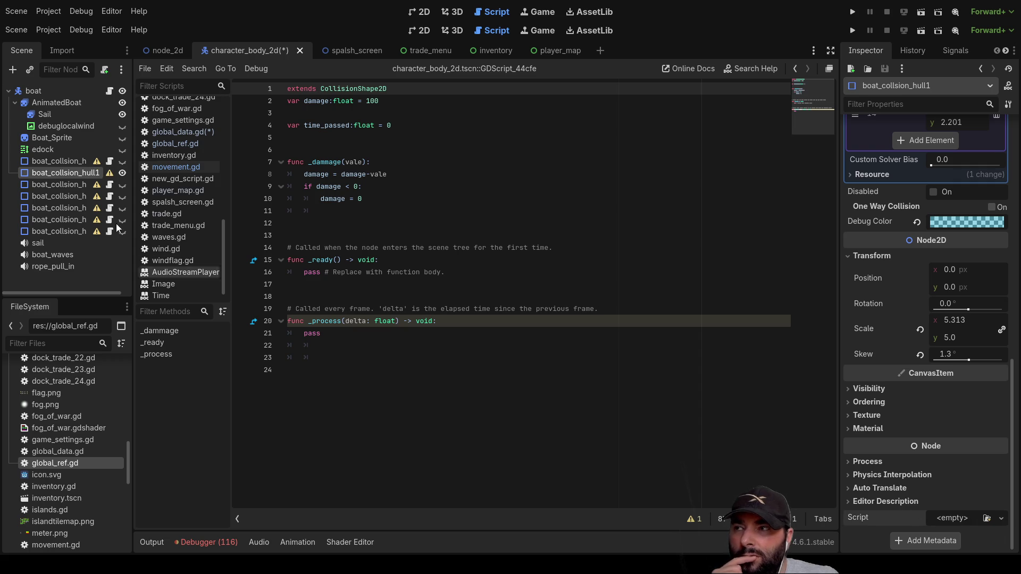
left_click(67, 161)
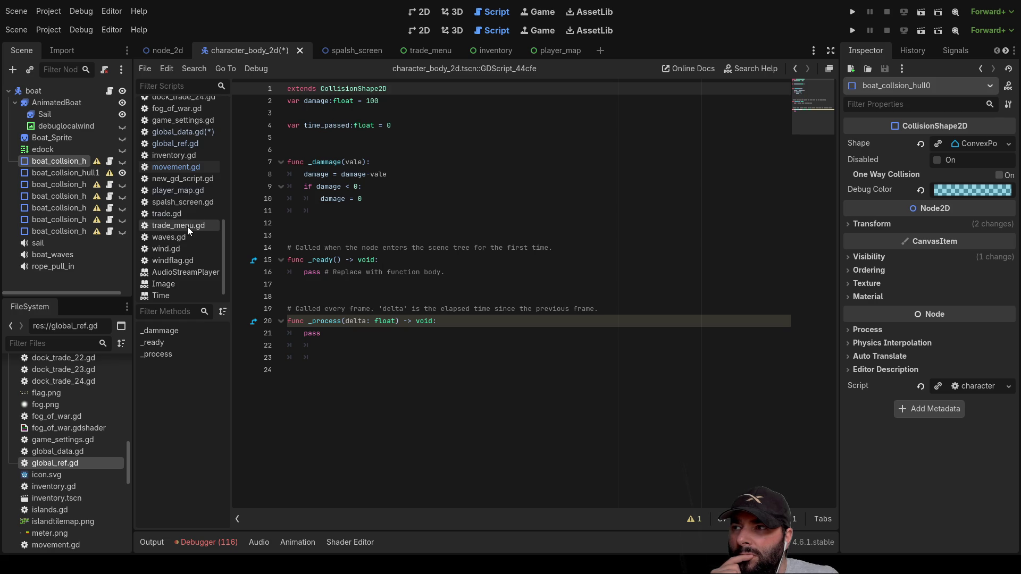
scroll(188, 225, "up", 10)
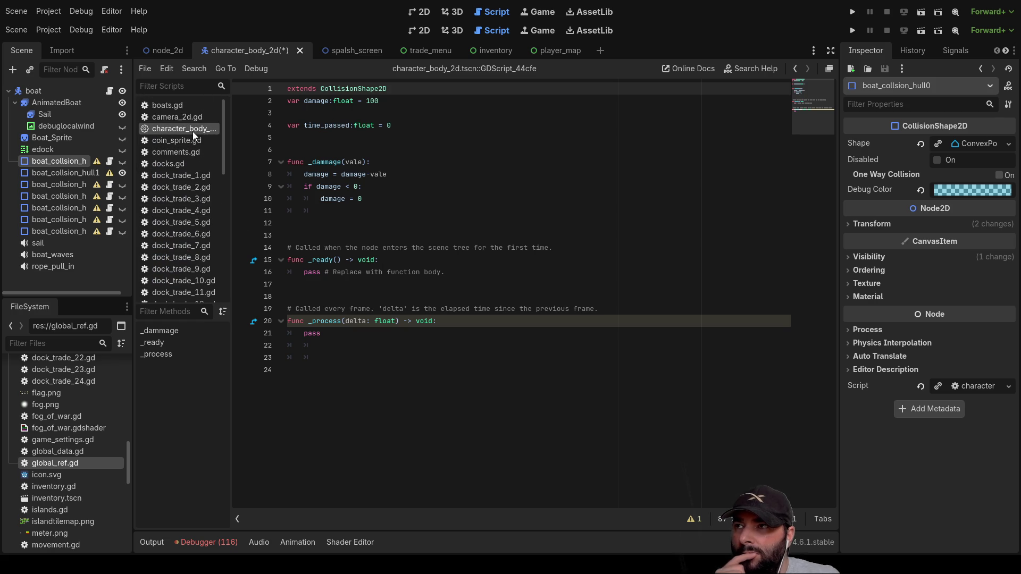
left_click(921, 387)
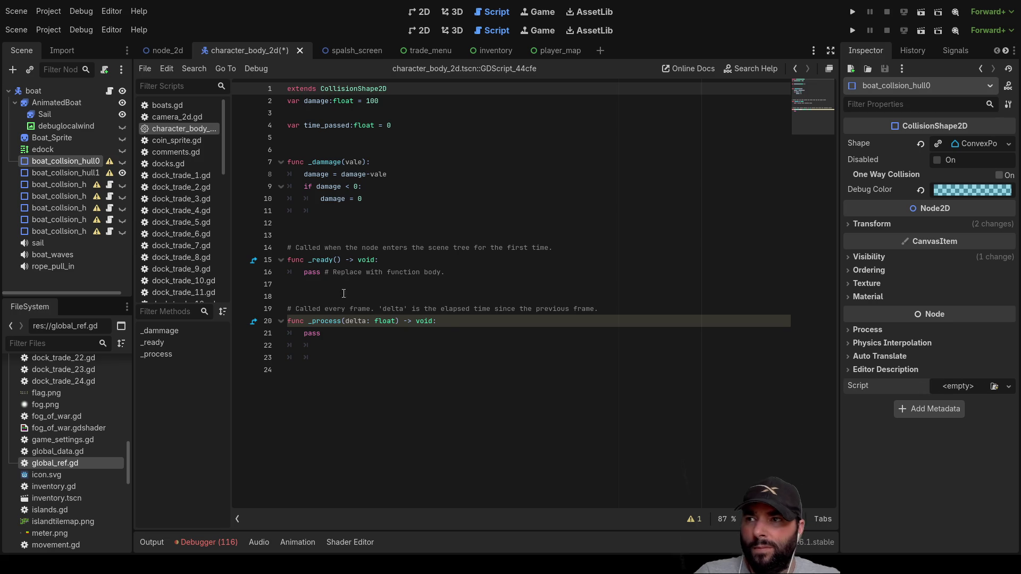
left_click(53, 172)
left_click(53, 182)
scroll(872, 448, "down", 5)
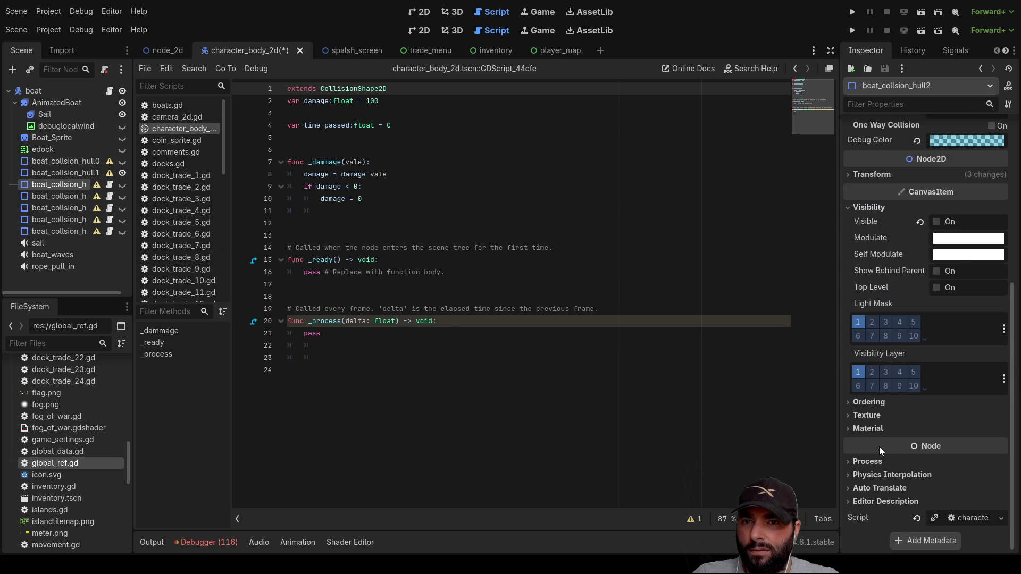
left_click(919, 518)
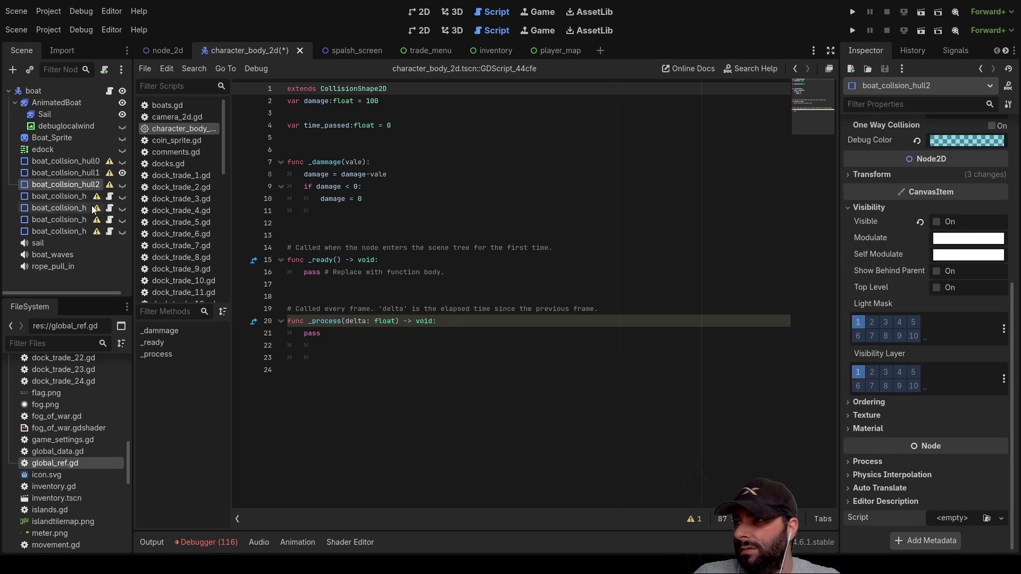
Detach the character script from boat_collsion_hull3 through hull6, then open the node_2d scene.
left_click(53, 196)
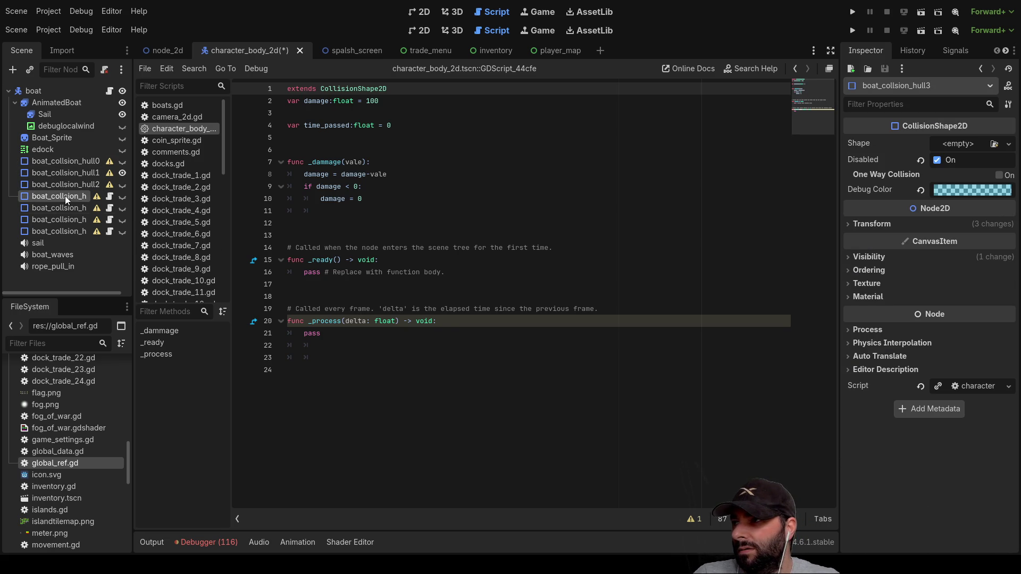
left_click(920, 387)
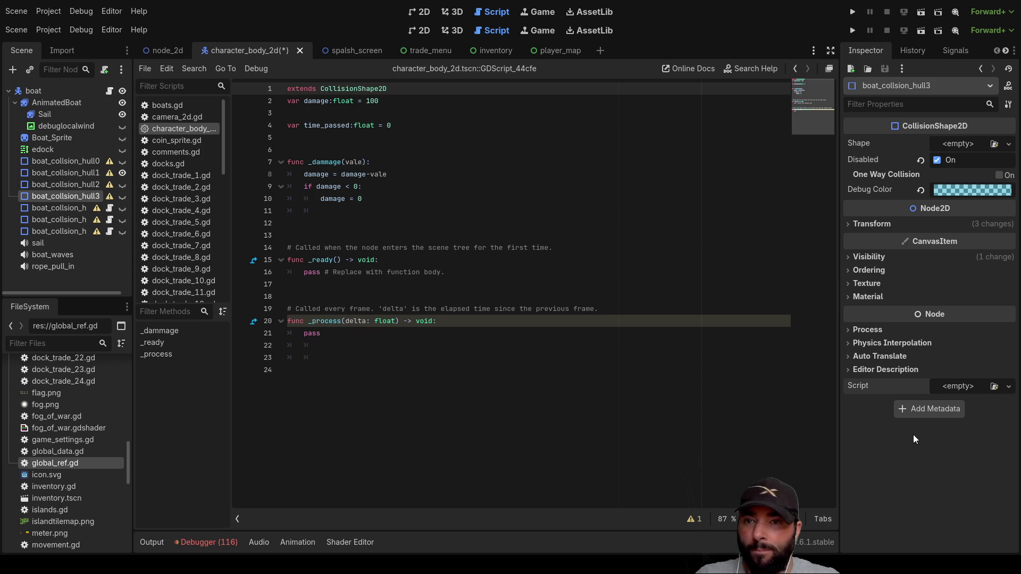
left_click(74, 208)
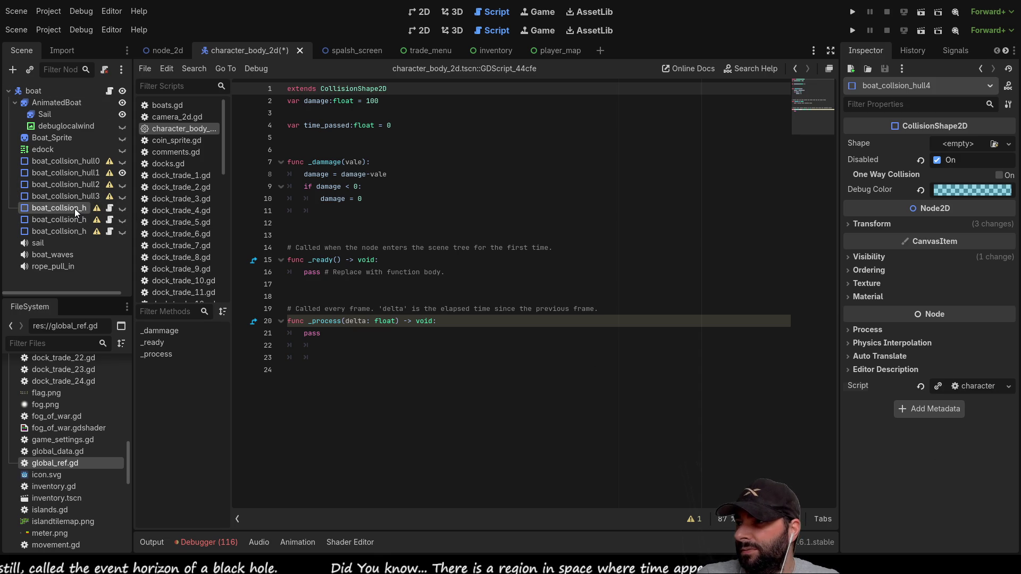
left_click(920, 387)
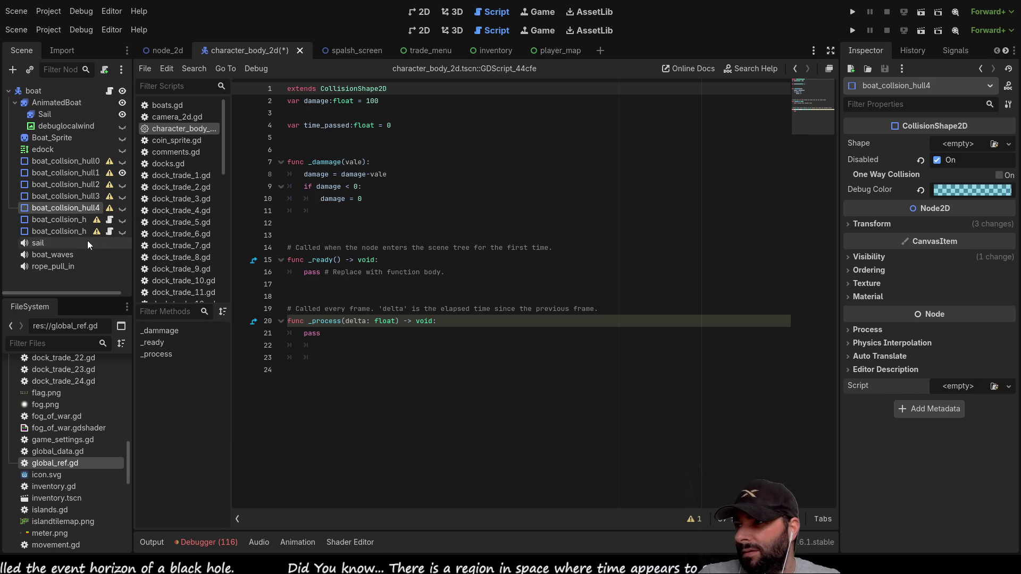
left_click(64, 220)
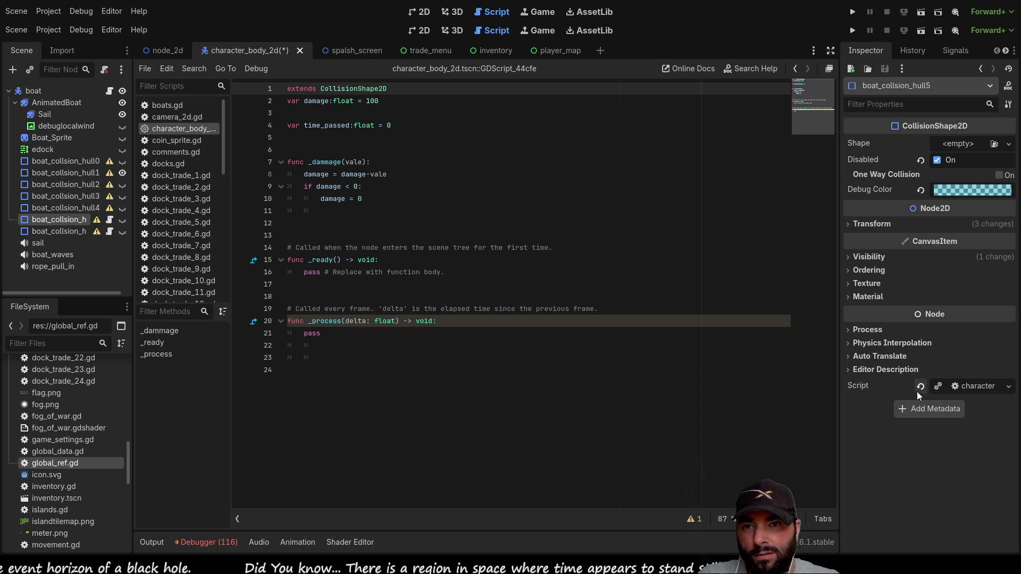
left_click(920, 388)
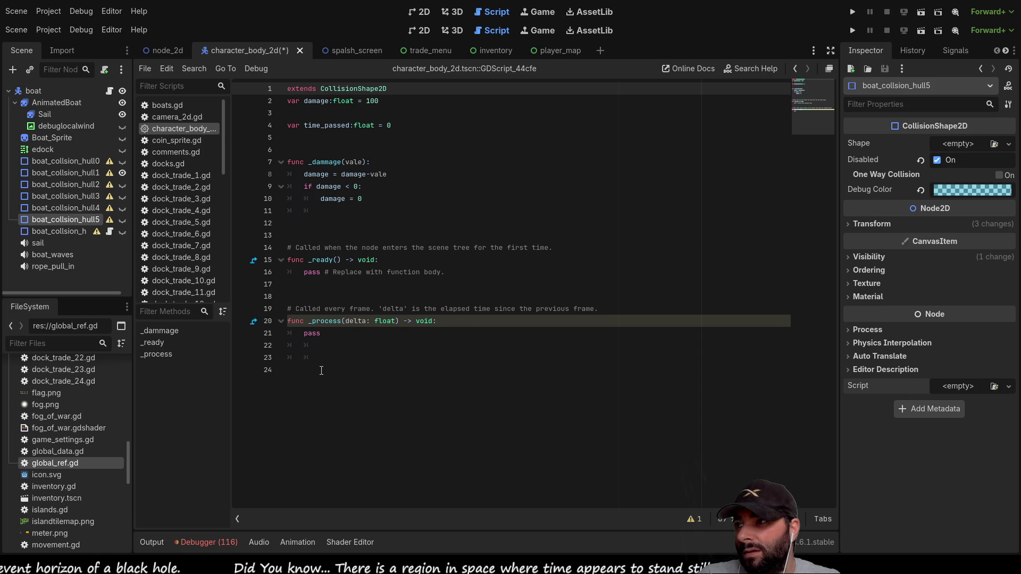
left_click(78, 233)
left_click(921, 386)
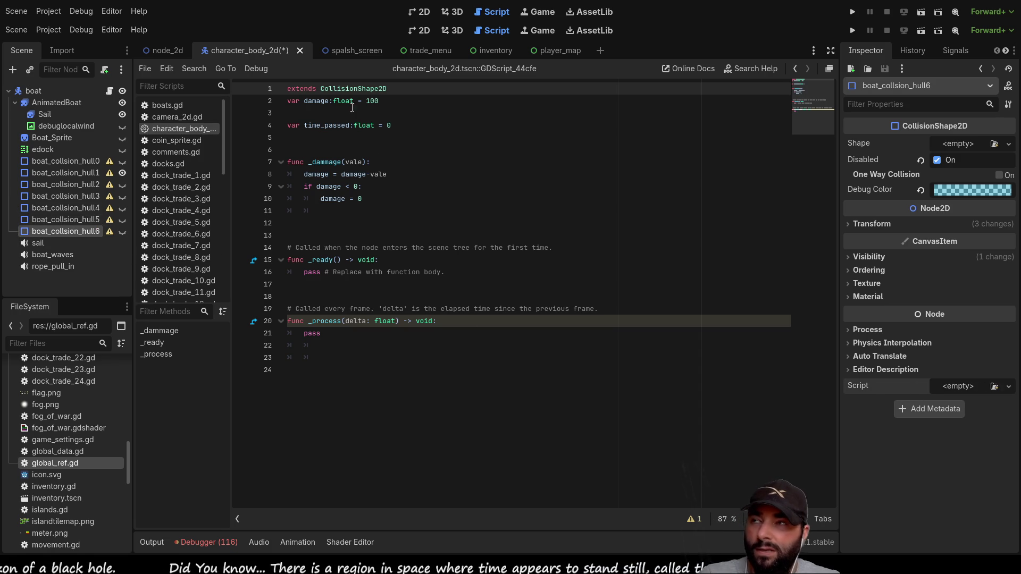
left_click(161, 49)
Widen the Scene dock and inspect the game_world, boats and global_data nodes.
scroll(95, 248, "down", 5)
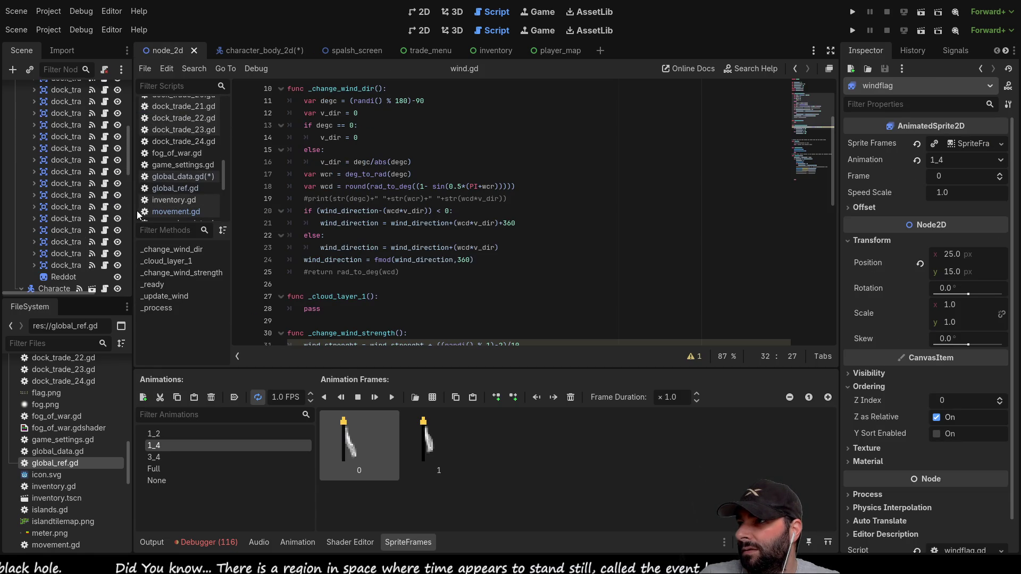
left_click_drag(137, 215, 219, 214)
scroll(86, 212, "up", 5)
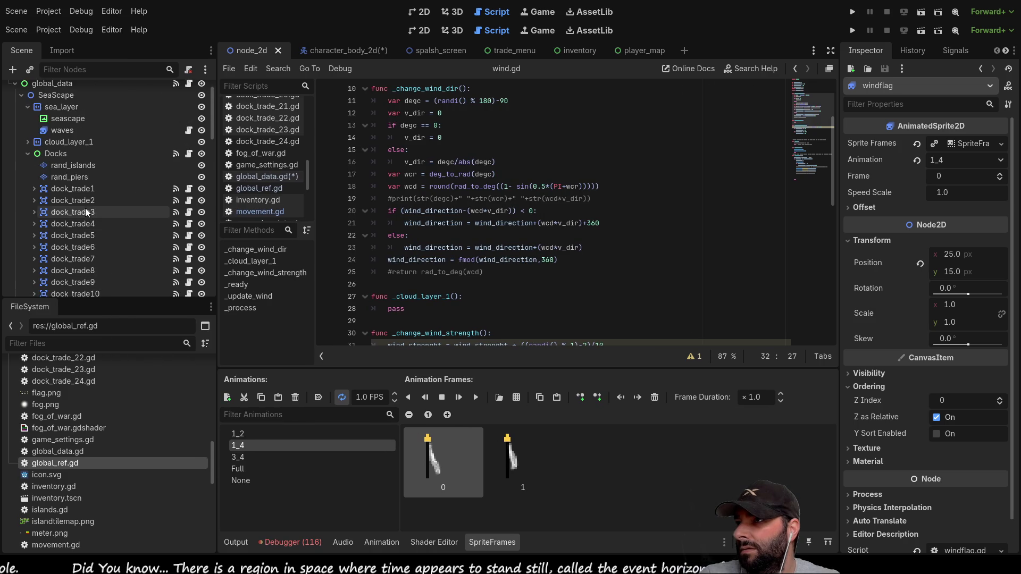
scroll(87, 213, "up", 1)
left_click(60, 91)
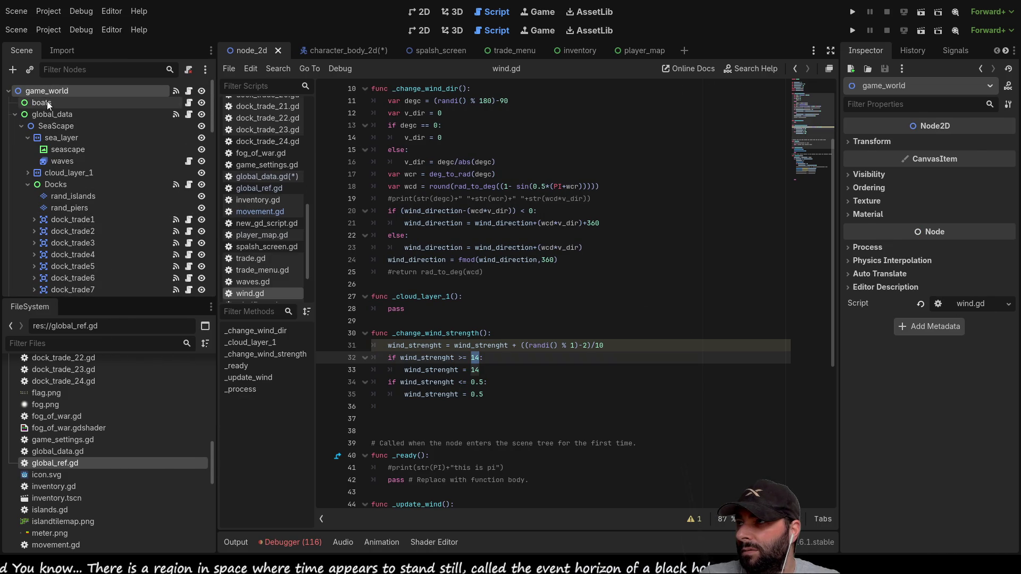
left_click(47, 103)
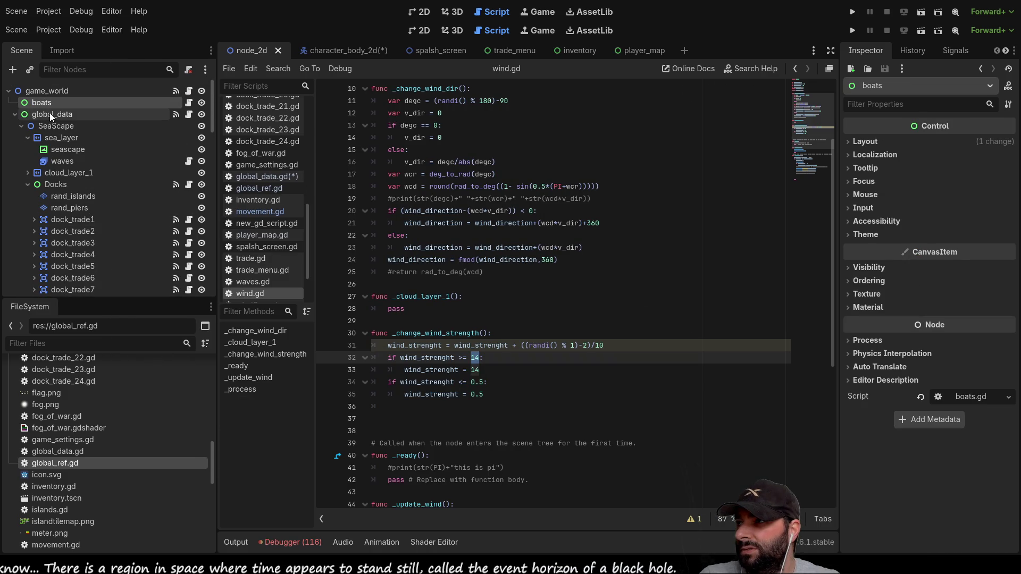
left_click(49, 113)
scroll(949, 457, "down", 5)
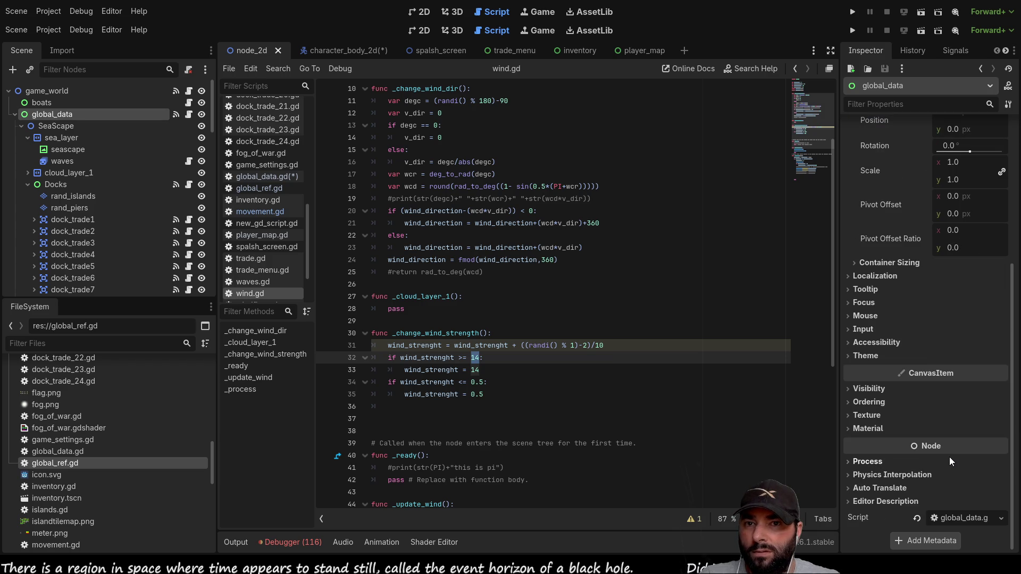
scroll(949, 462, "up", 4)
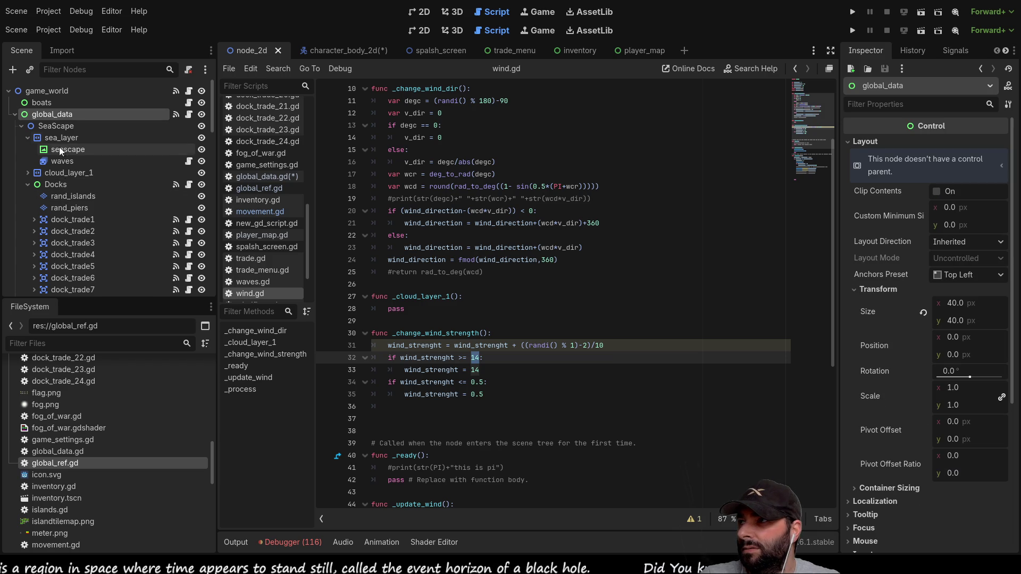
Open the waves node's script waves.gd and put the cursor at the end of line 17.
left_click(72, 161)
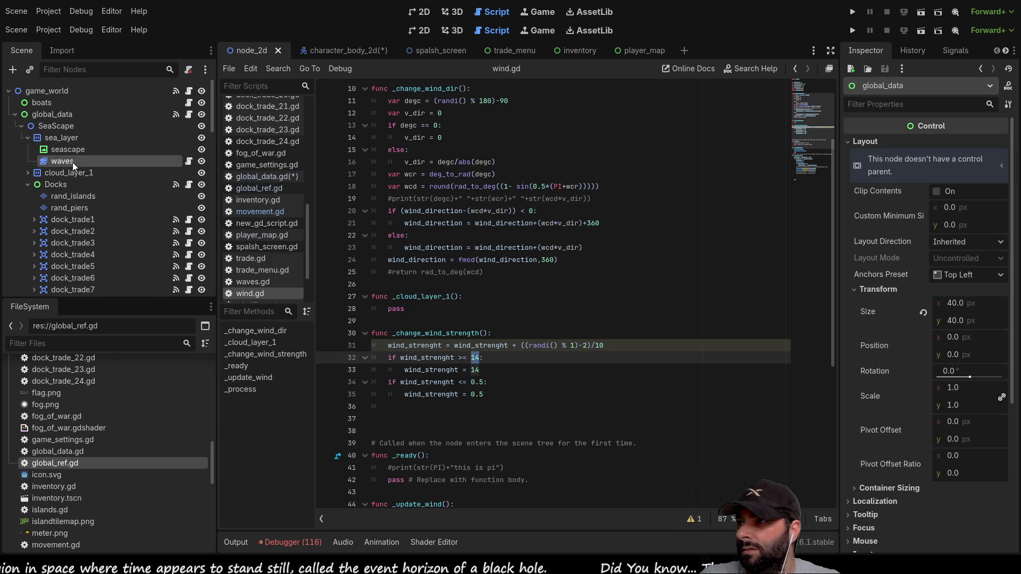
scroll(995, 441, "down", 3)
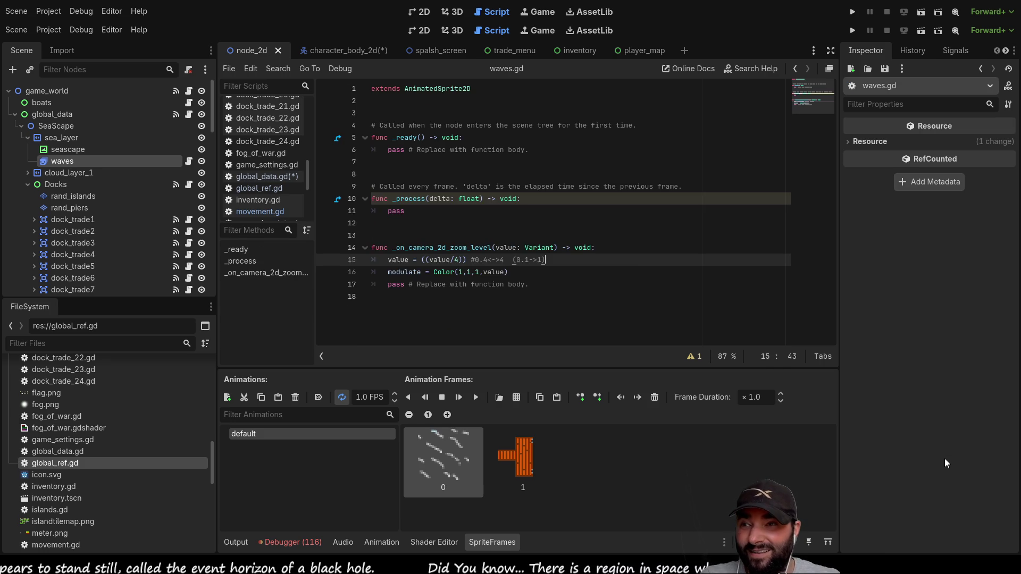
left_click(576, 285)
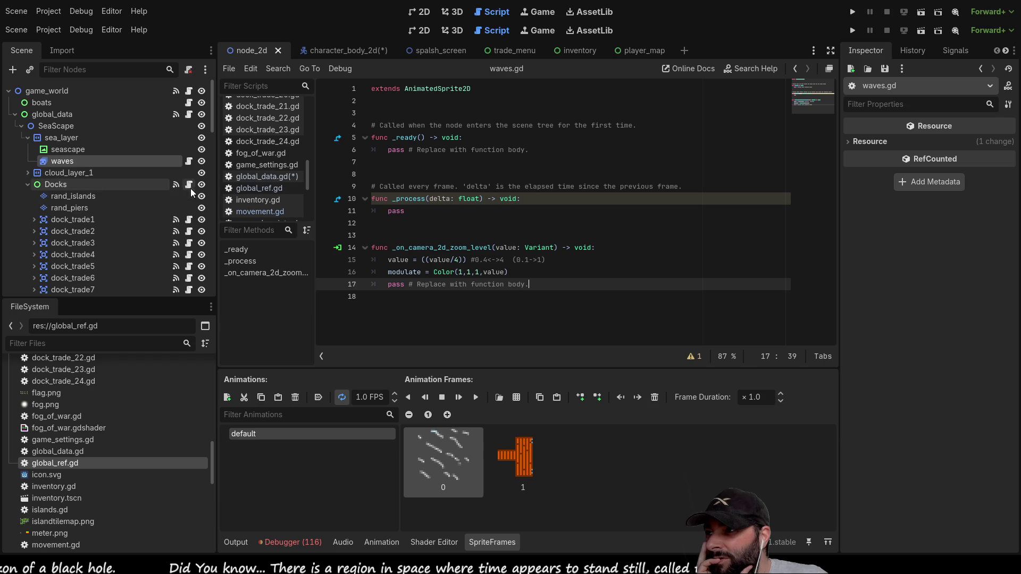
left_click(60, 183)
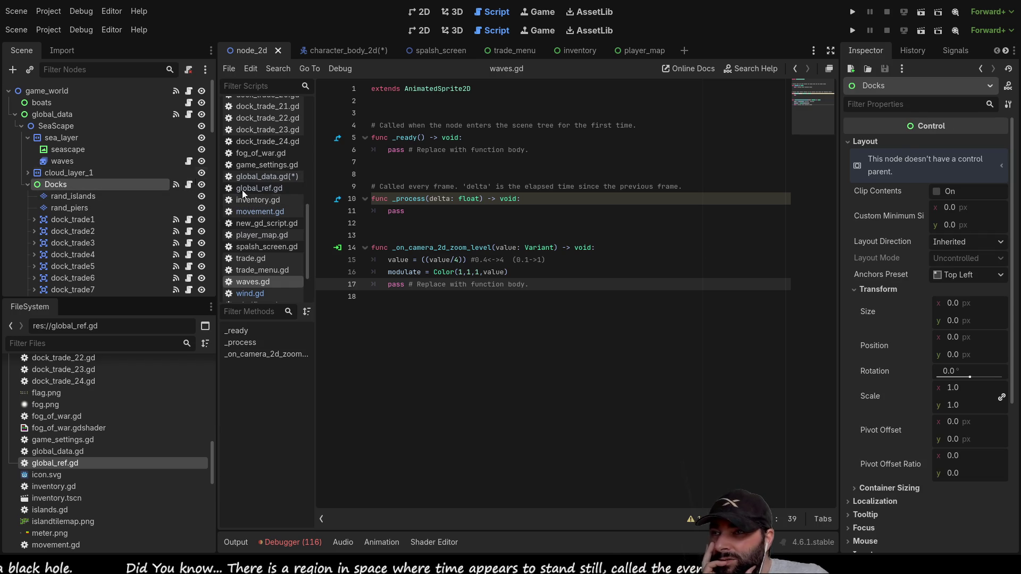
scroll(918, 449, "down", 5)
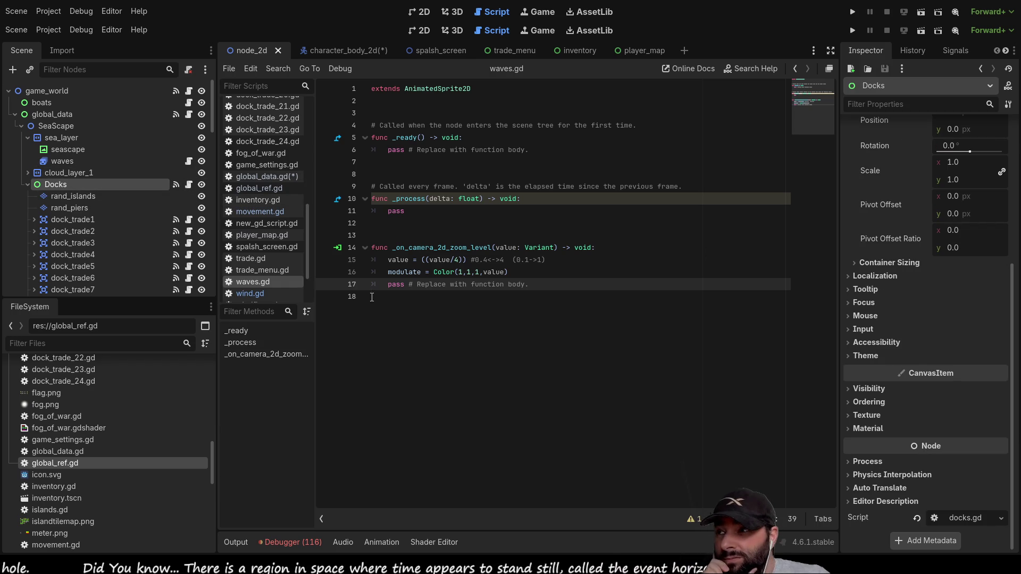
scroll(88, 223, "down", 10)
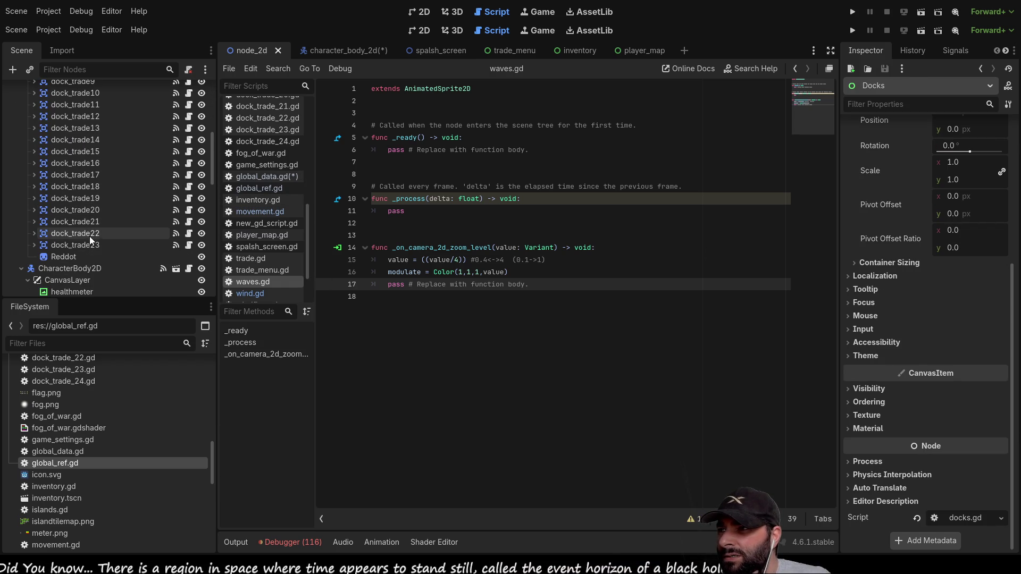
left_click(91, 245)
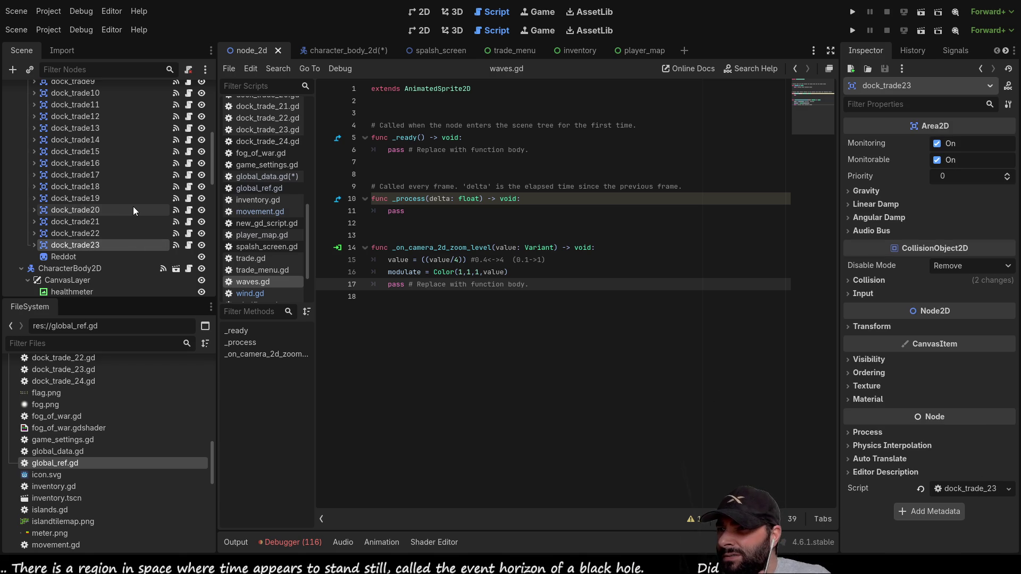
scroll(132, 209, "down", 3)
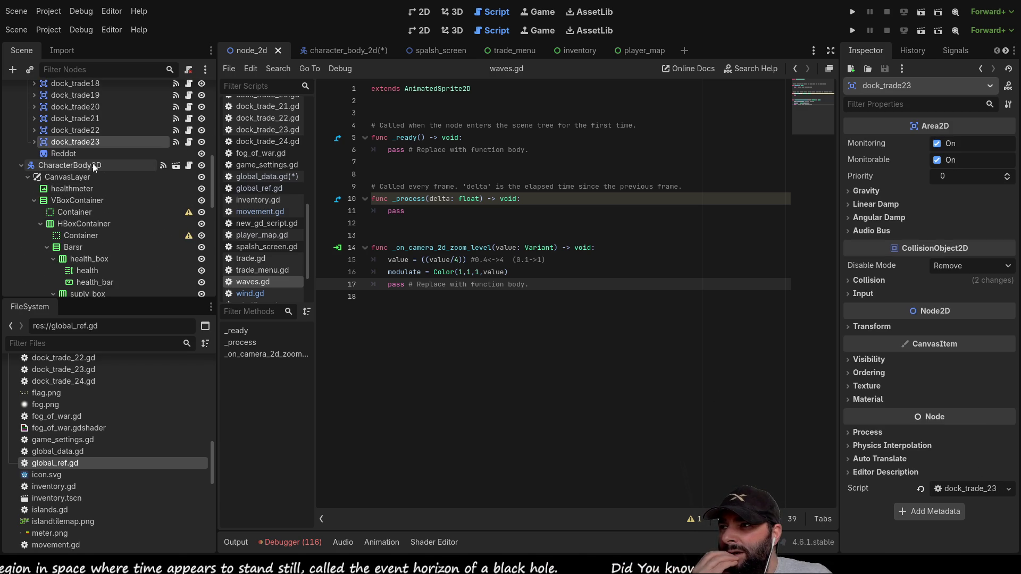
scroll(147, 171, "down", 5)
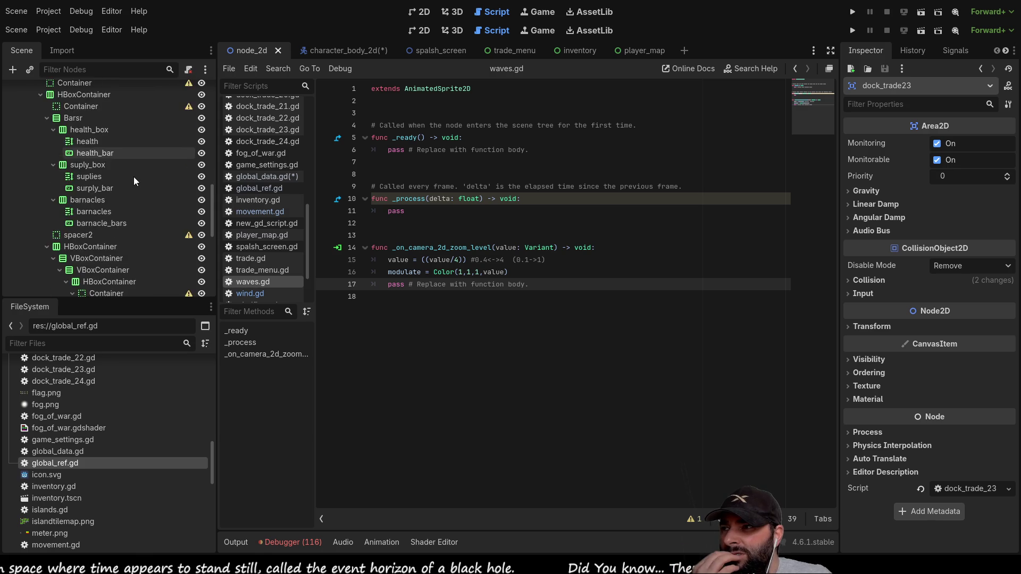
scroll(133, 176, "down", 1)
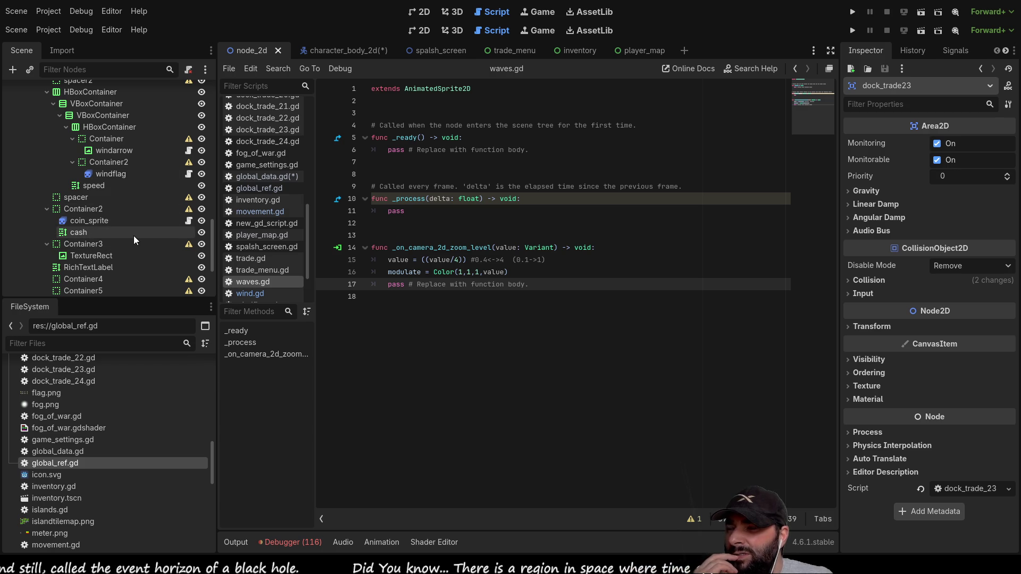
scroll(117, 239, "down", 5)
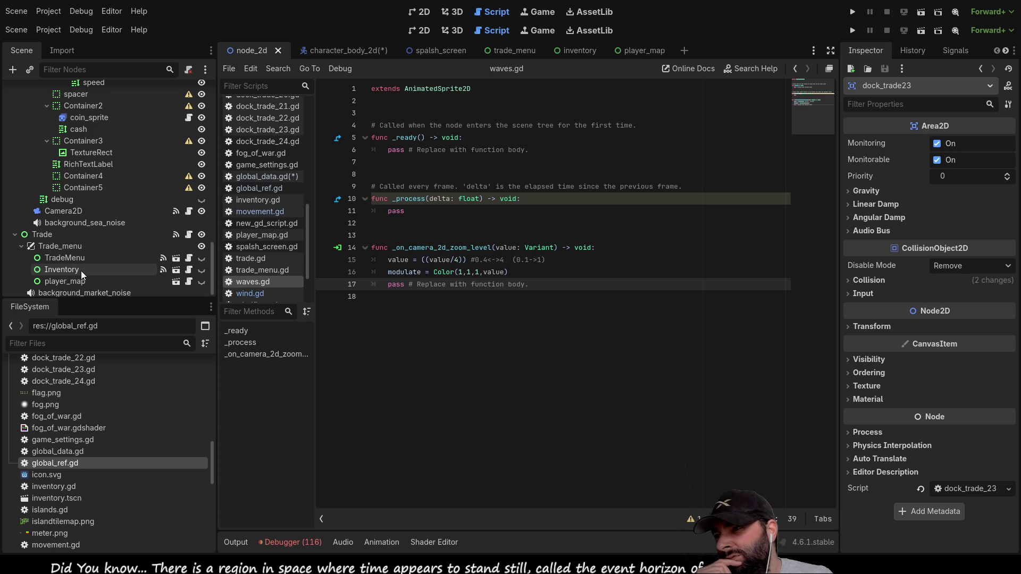
scroll(76, 280, "down", 1)
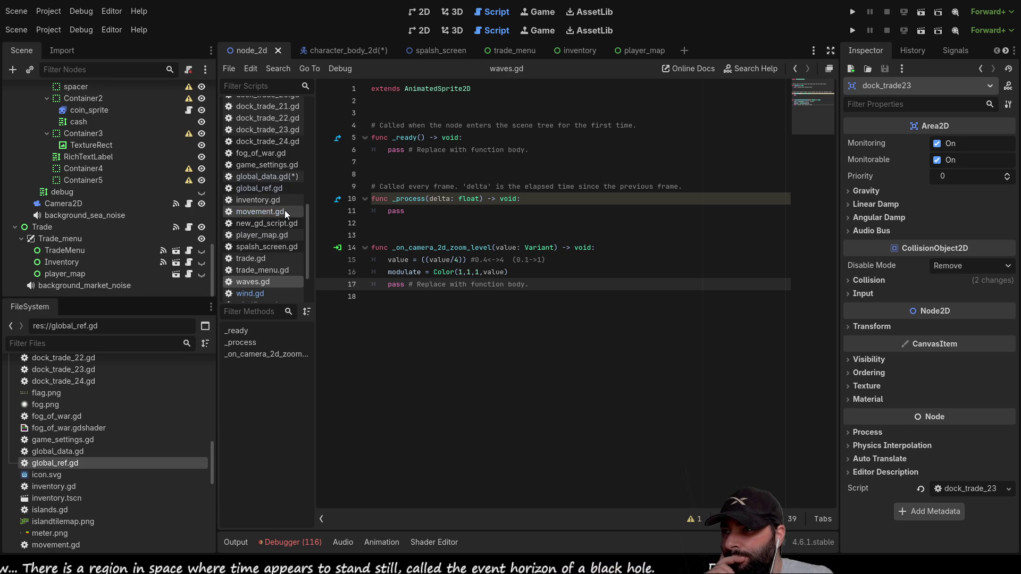
scroll(286, 211, "up", 5)
scroll(289, 213, "down", 6)
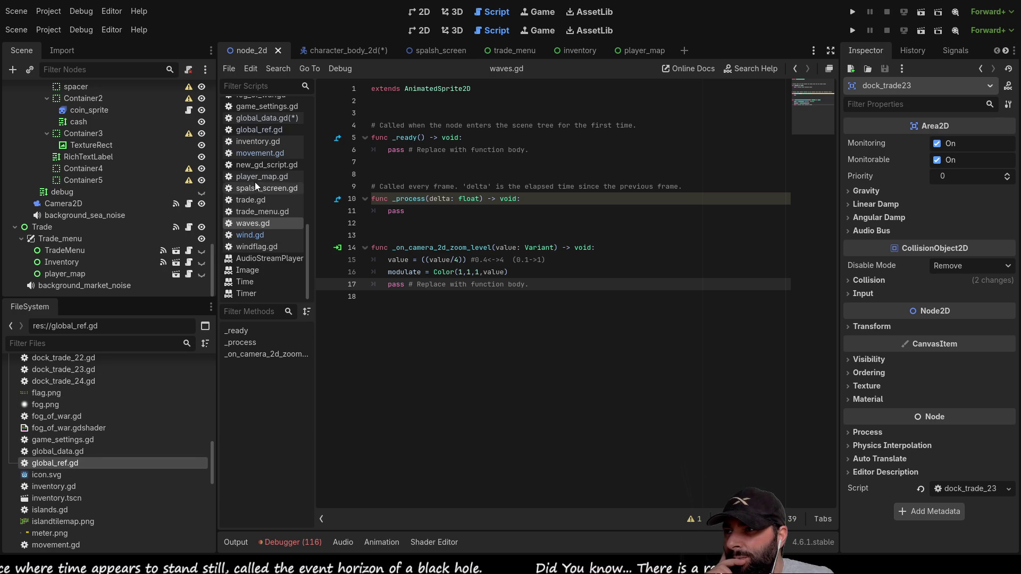
scroll(276, 232, "up", 3)
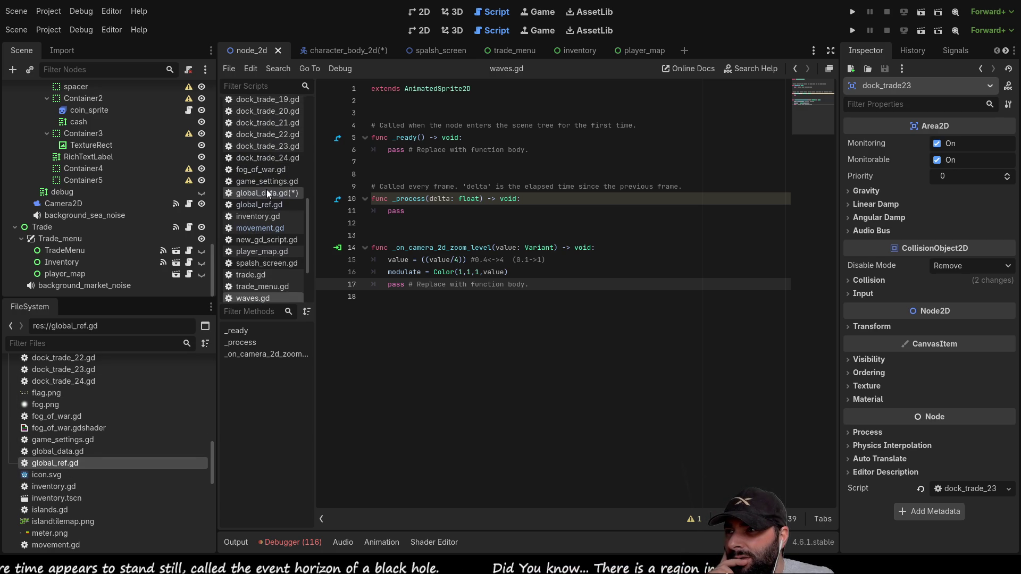
Open global_ref.gd and list dock_trade23's body_entered and body_exited signal connections.
left_click(264, 205)
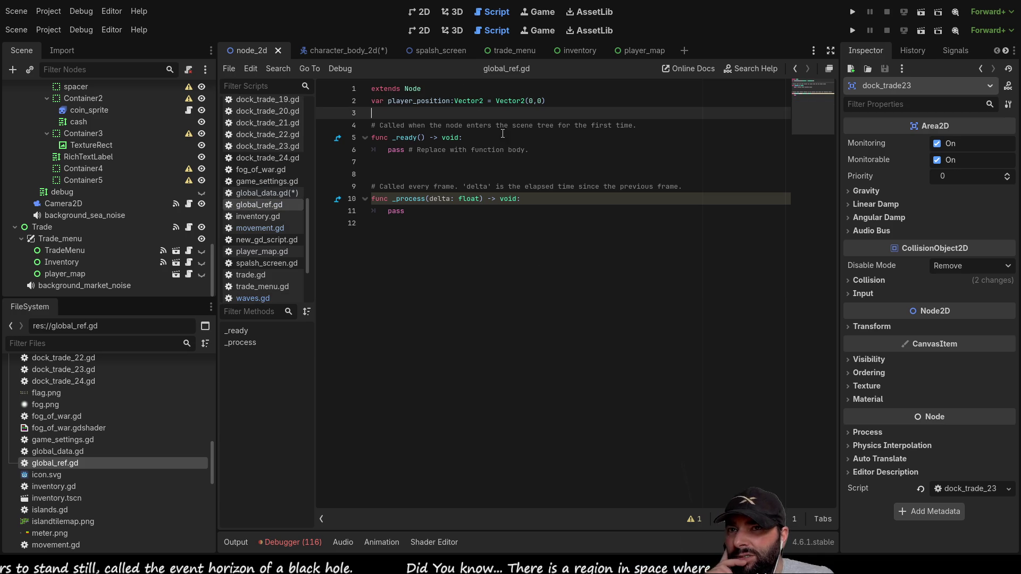
left_click(952, 49)
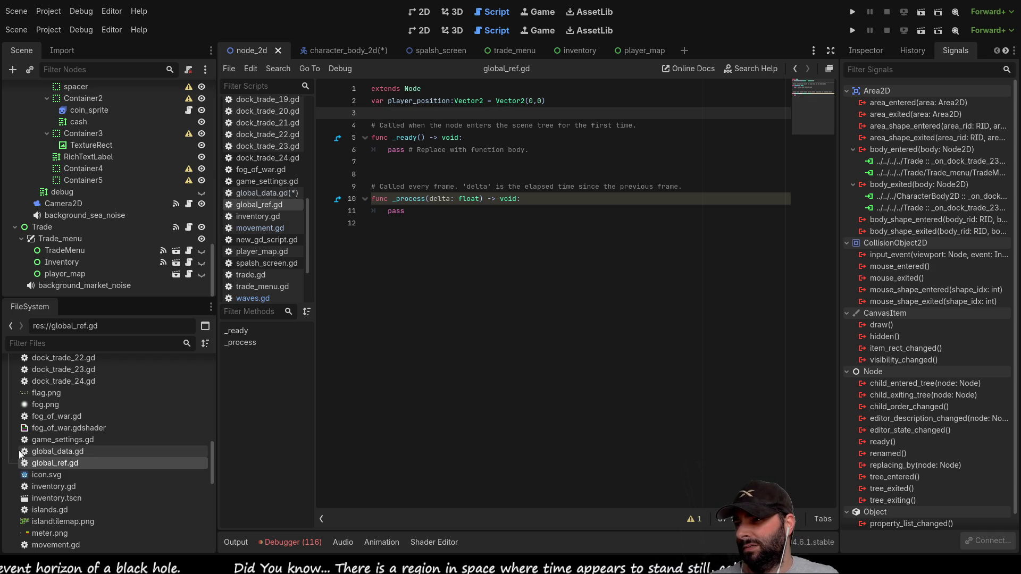
scroll(260, 174, "up", 5)
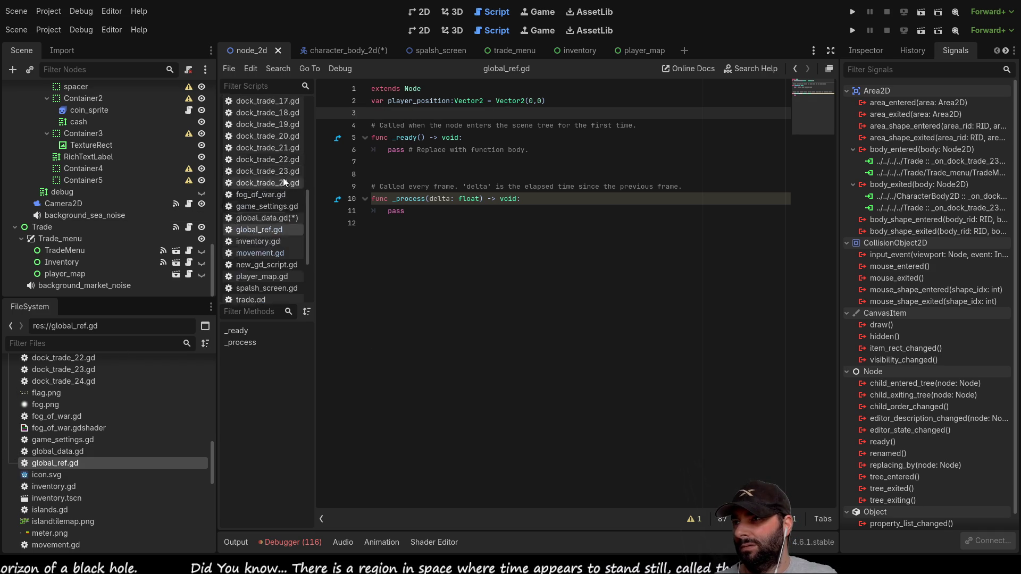
scroll(266, 222, "down", 6)
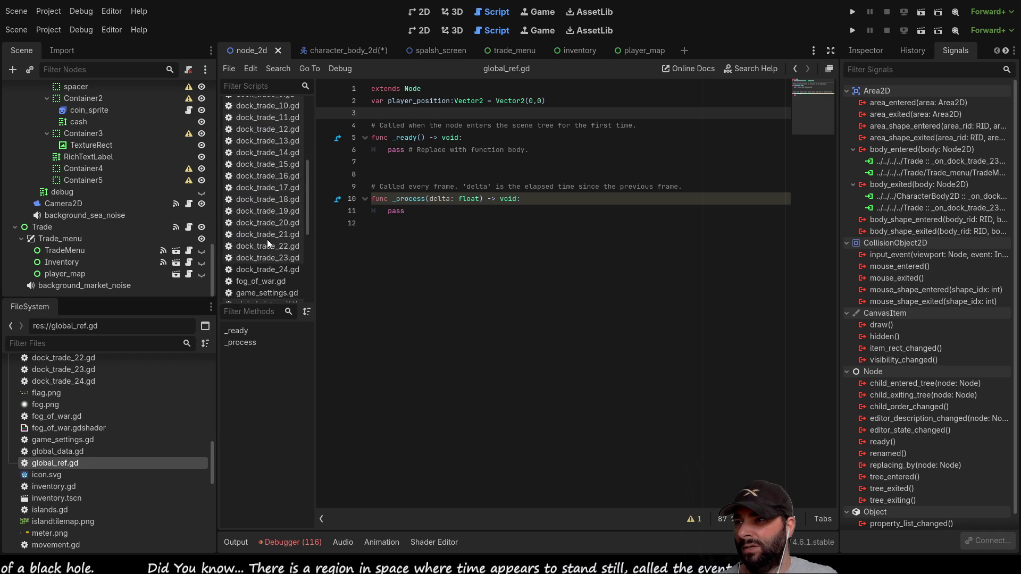
Open movement.gd and scroll through it down to line 247.
left_click(261, 239)
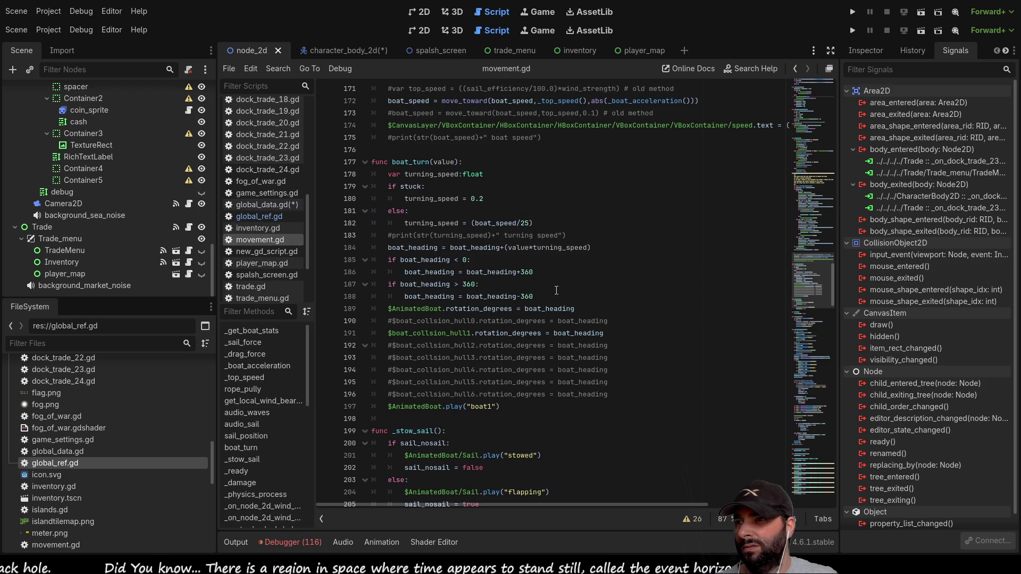
scroll(550, 267, "up", 15)
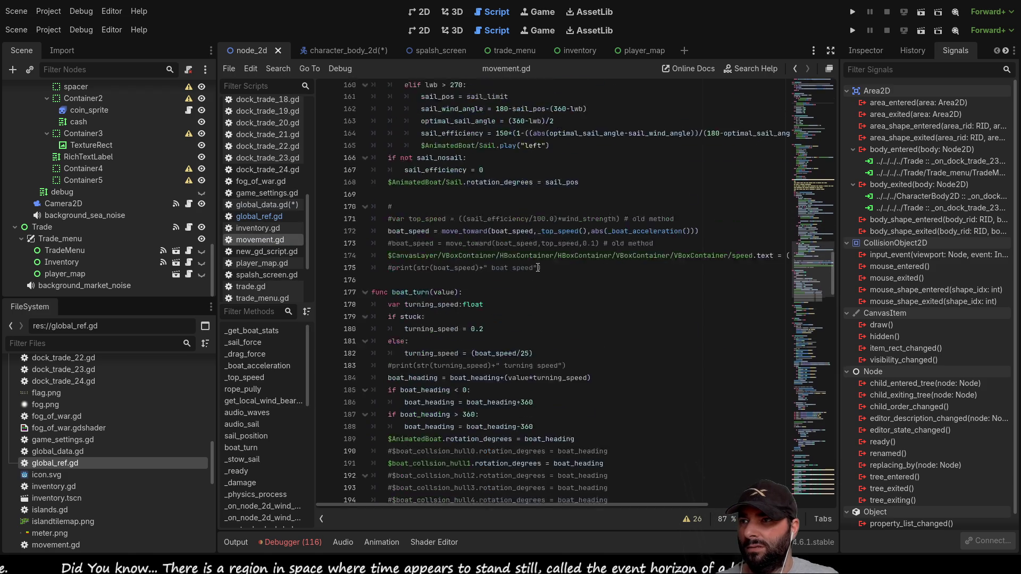
scroll(537, 346, "up", 2)
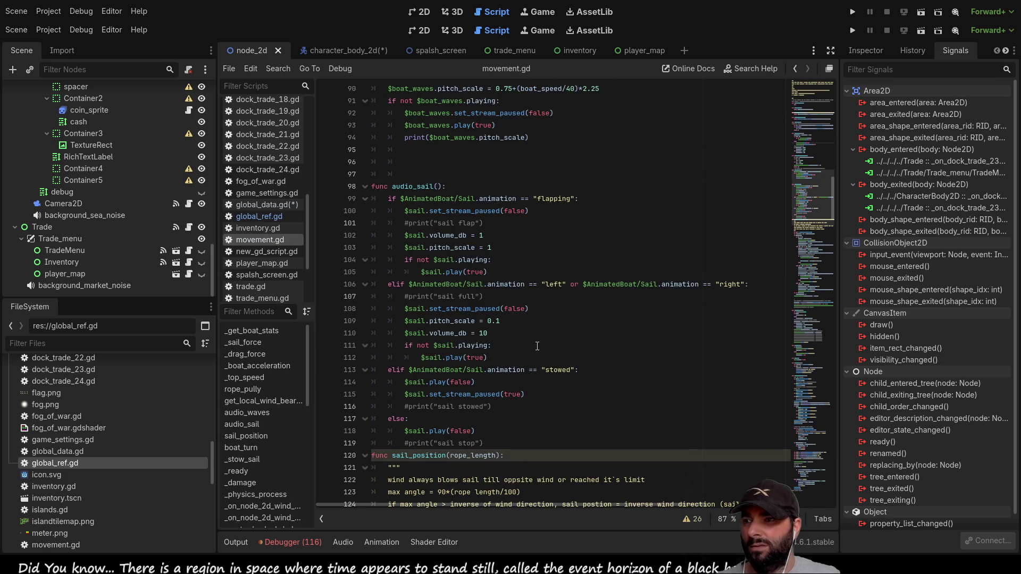
scroll(537, 346, "up", 9)
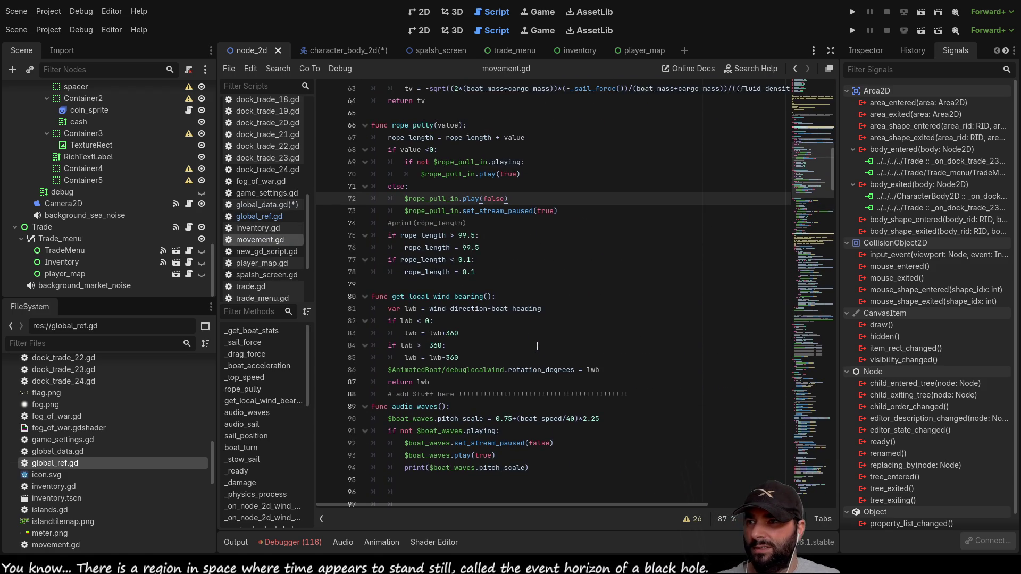
scroll(537, 346, "up", 9)
scroll(537, 346, "up", 12)
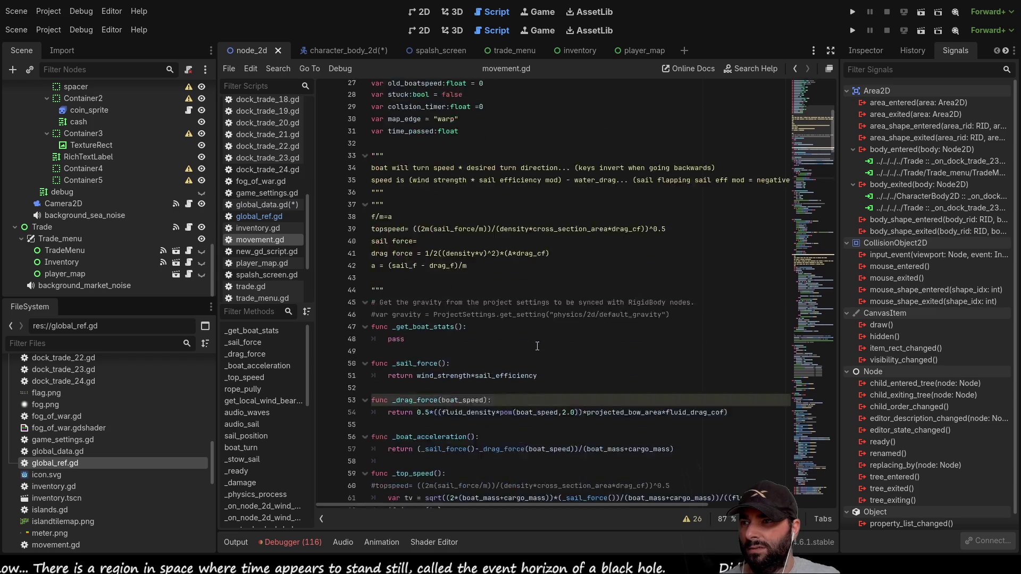
scroll(537, 345, "down", 20)
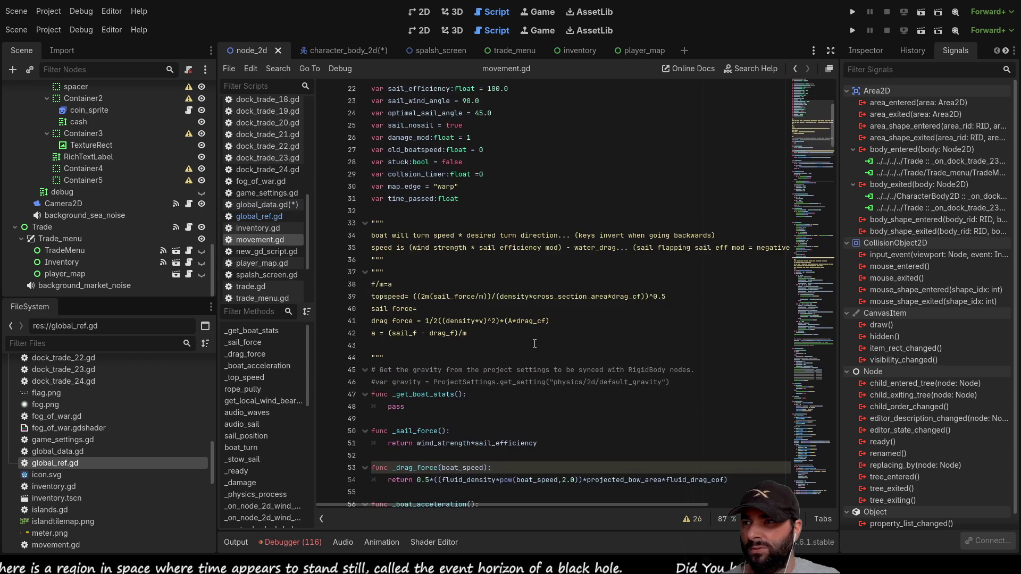
scroll(533, 338, "down", 20)
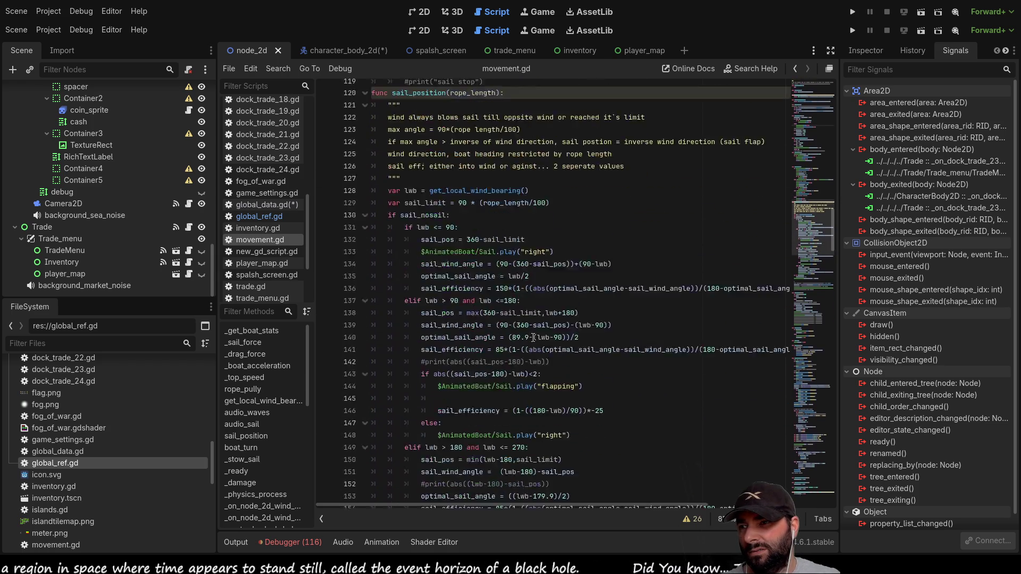
scroll(536, 336, "down", 18)
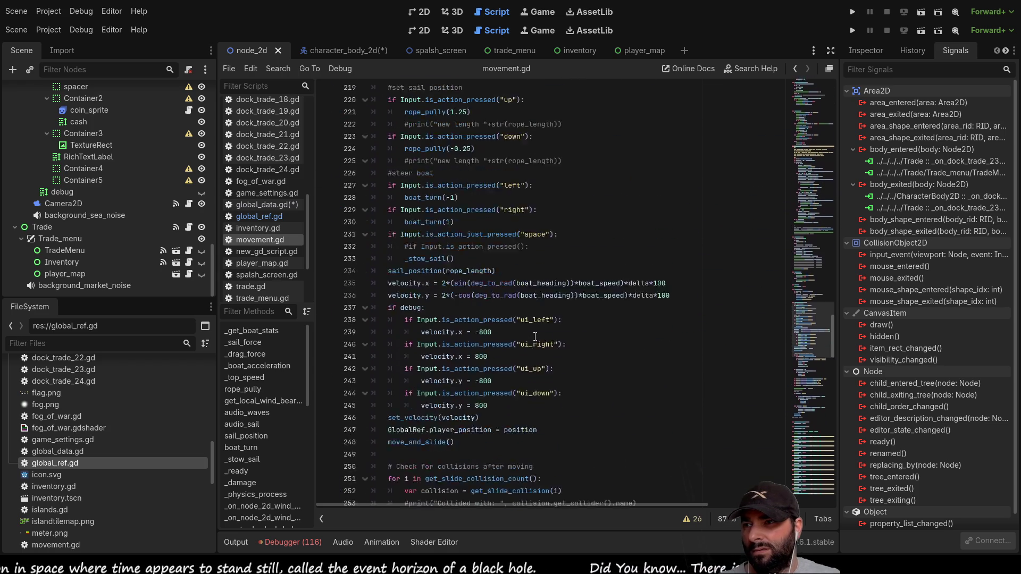
scroll(537, 335, "down", 8)
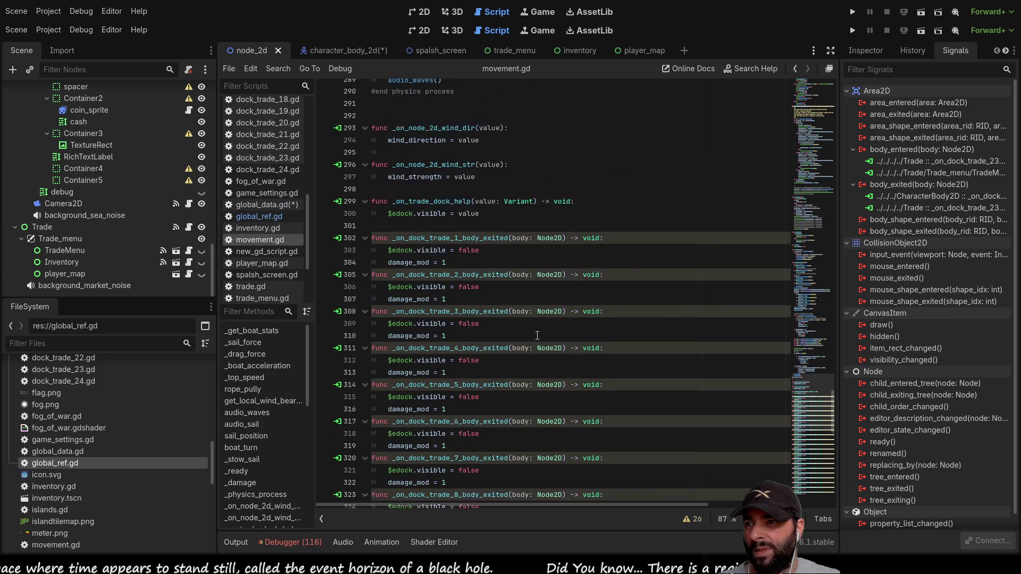
scroll(537, 336, "down", 15)
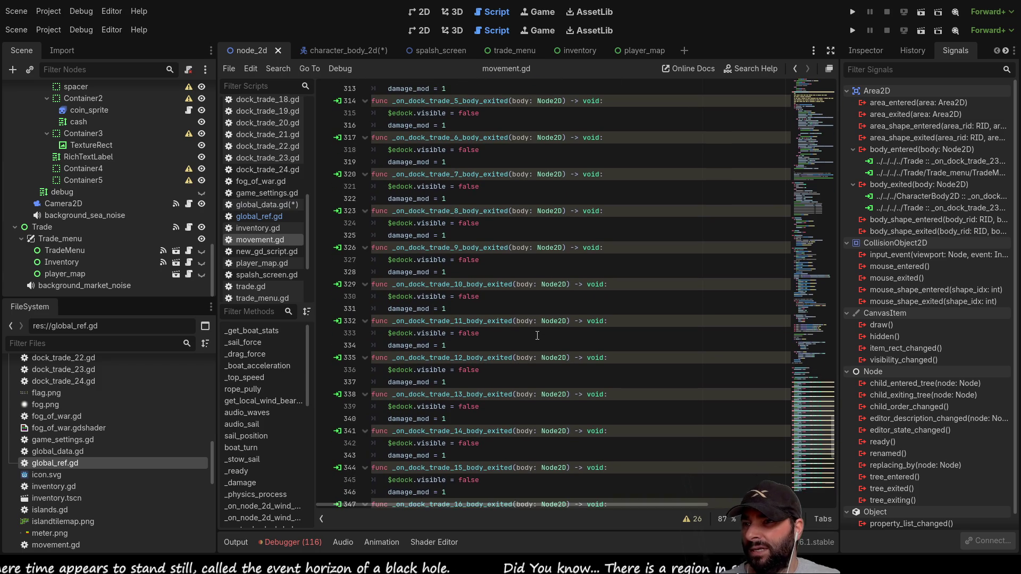
scroll(537, 336, "down", 6)
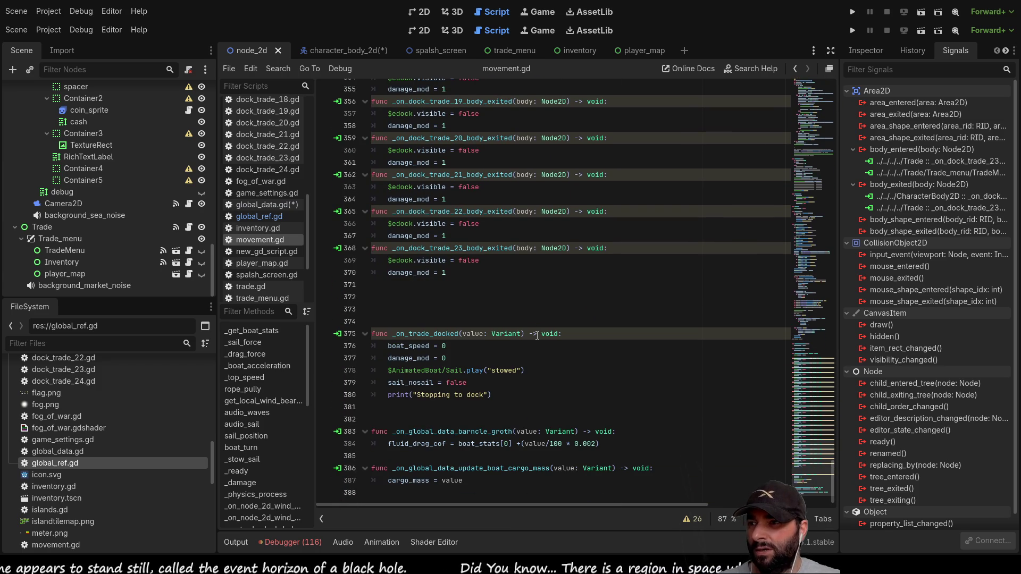
scroll(537, 345, "up", 11)
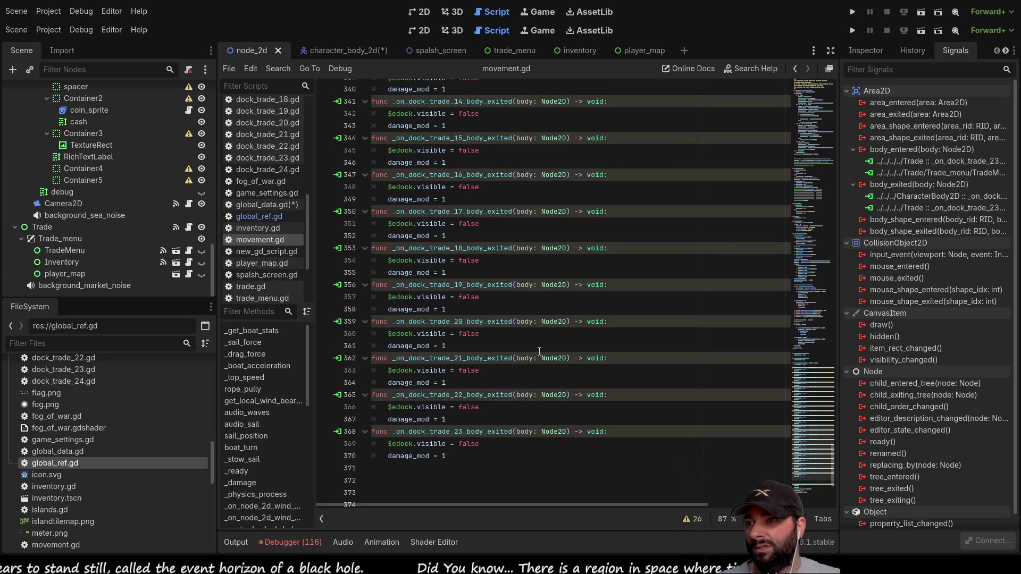
scroll(540, 351, "up", 16)
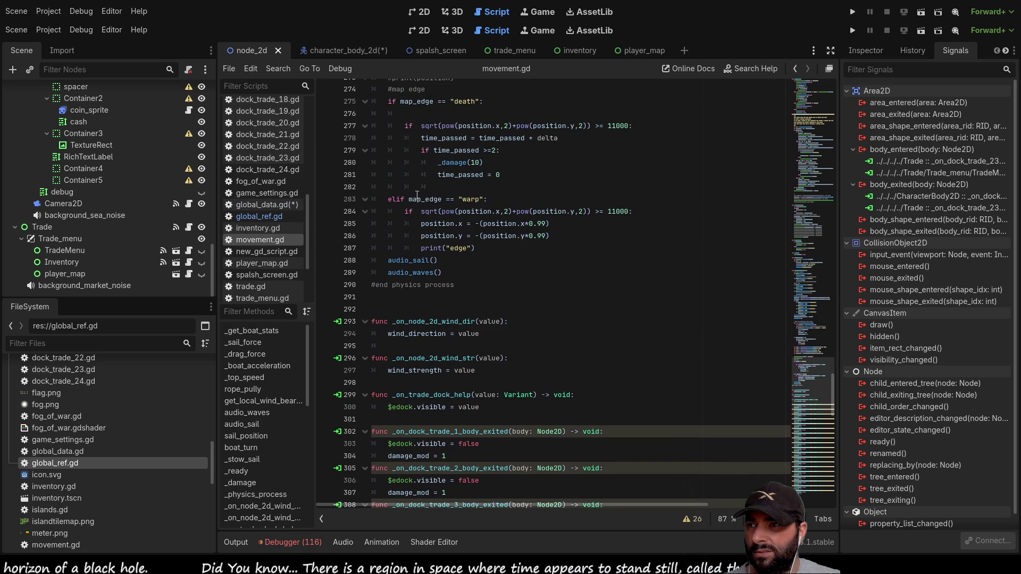
scroll(475, 199, "up", 4)
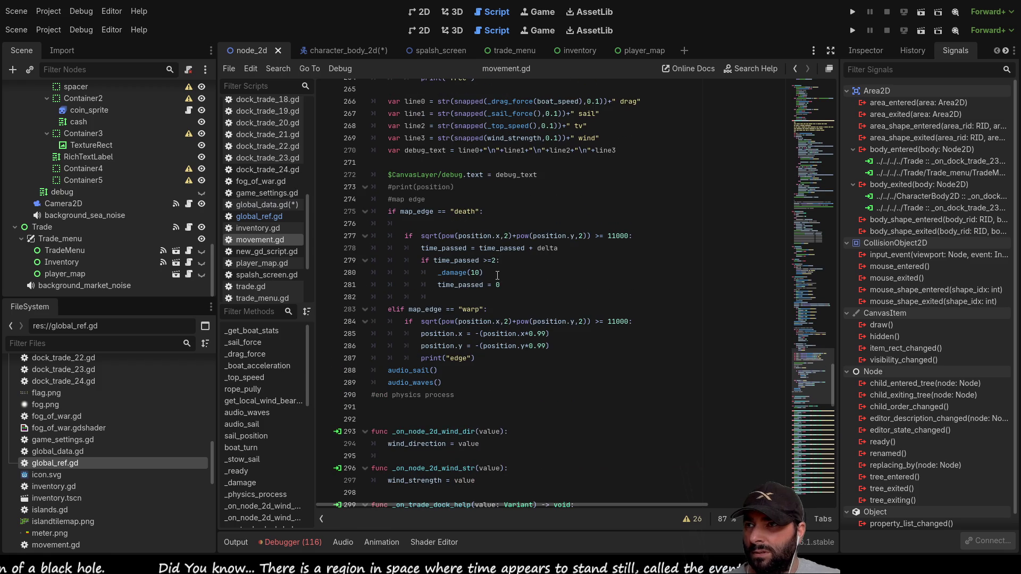
scroll(452, 213, "up", 3)
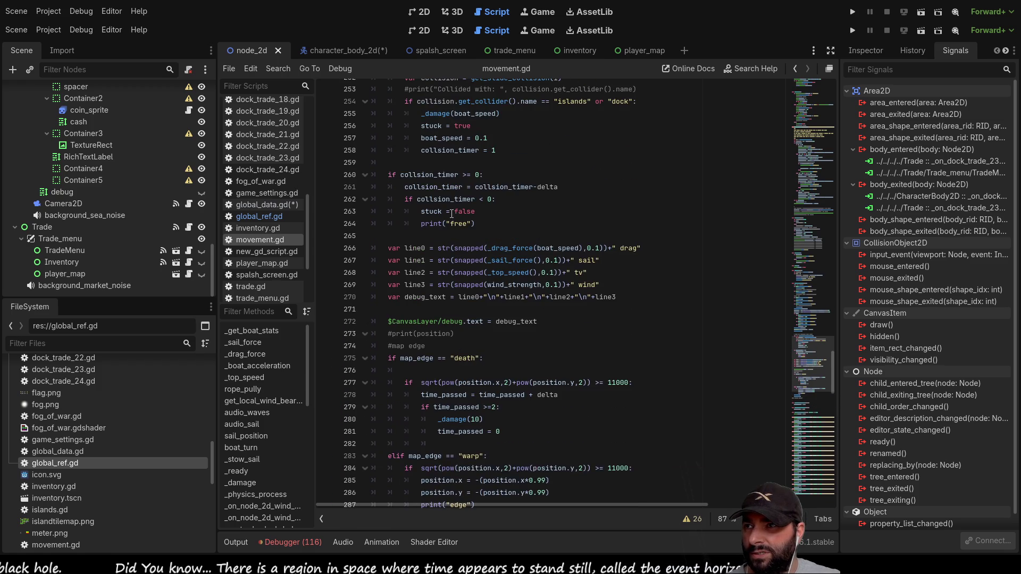
scroll(453, 219, "up", 1)
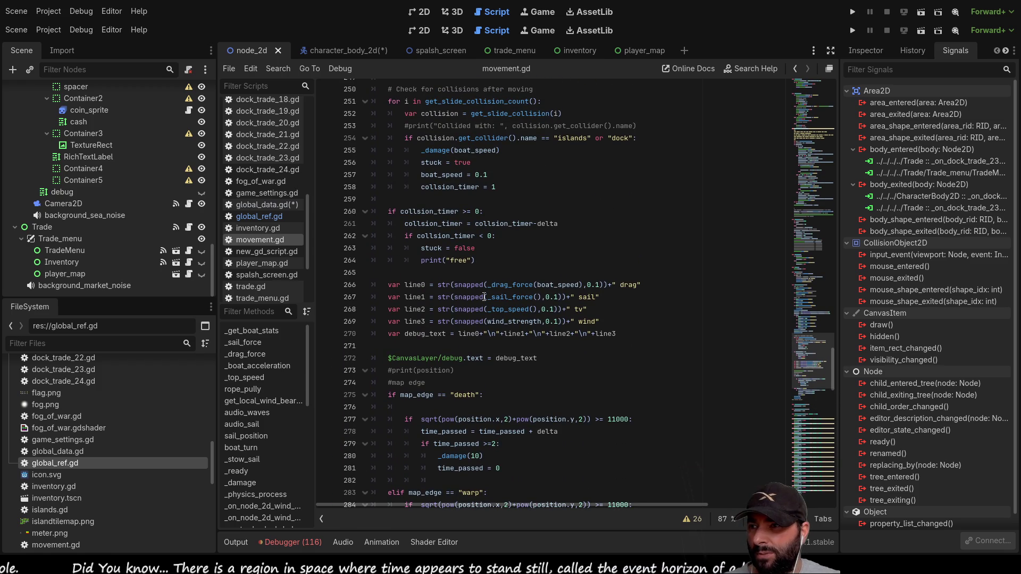
scroll(457, 308, "down", 3)
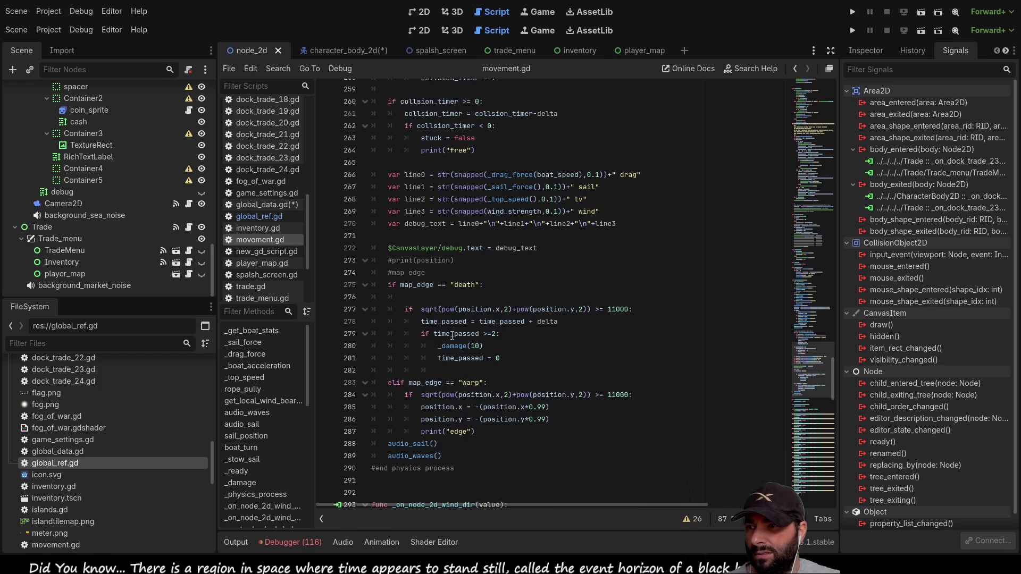
scroll(473, 313, "up", 8)
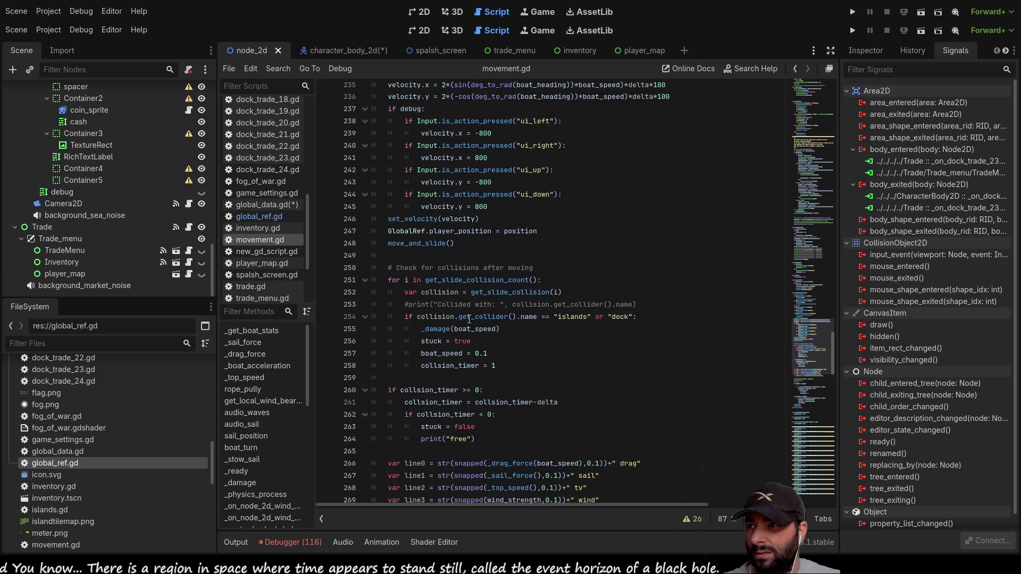
Select the GlobalRef.player_position = position assignment on line 247.
double_click(455, 236)
double_click(520, 236)
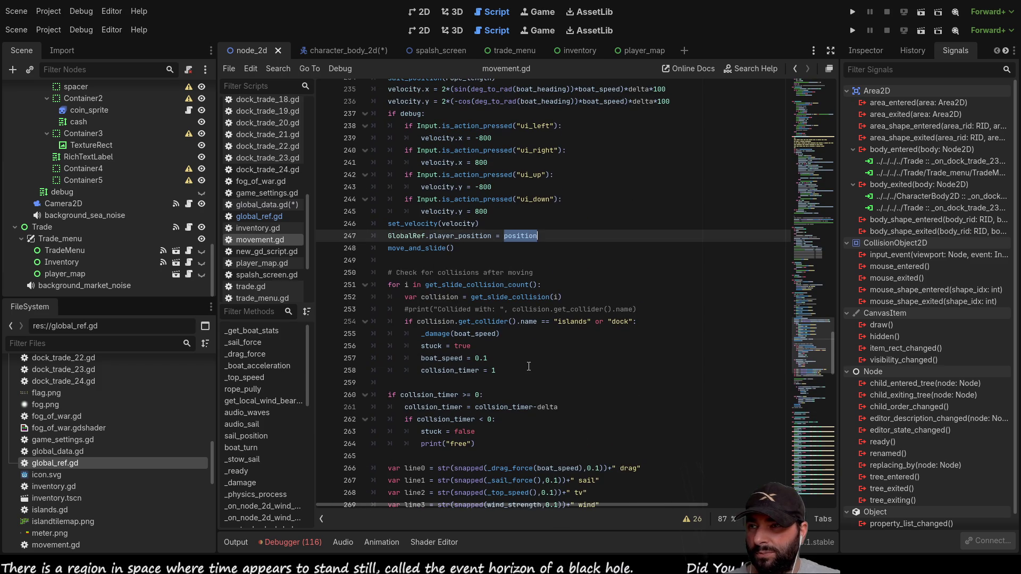
left_click_drag(539, 236, 389, 238)
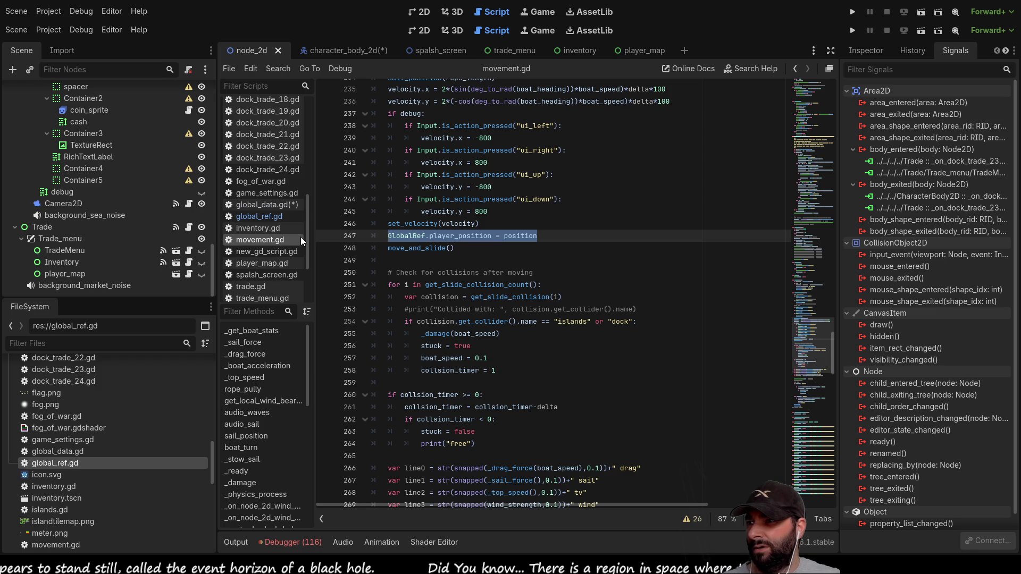
left_click_drag(308, 235, 307, 263)
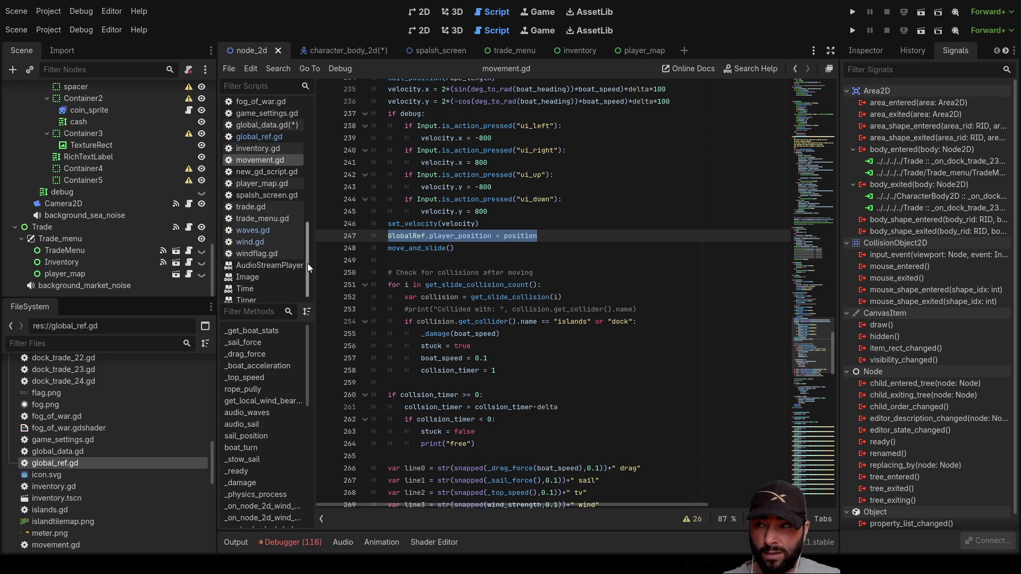
left_click(261, 207)
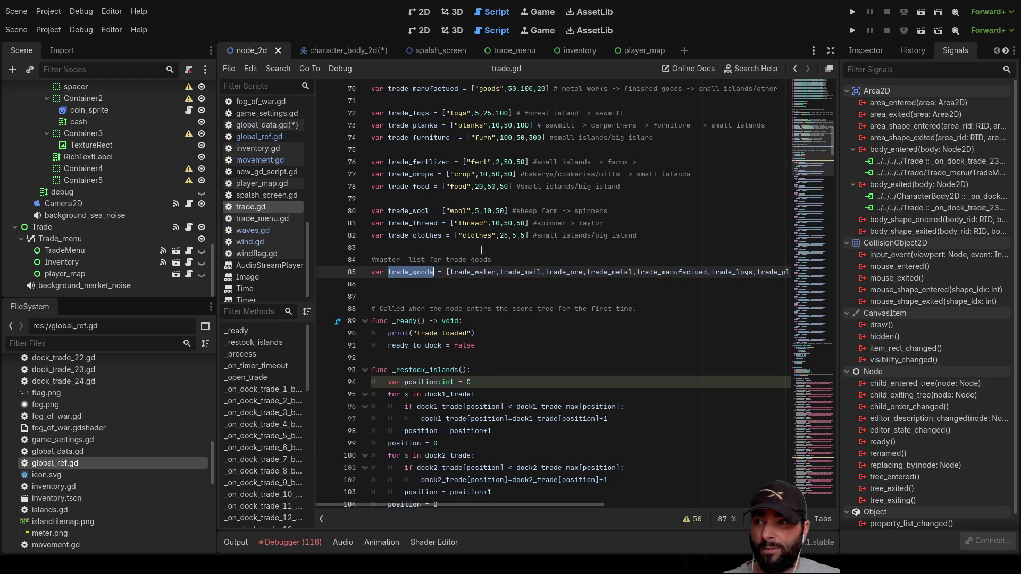
scroll(420, 287, "up", 5)
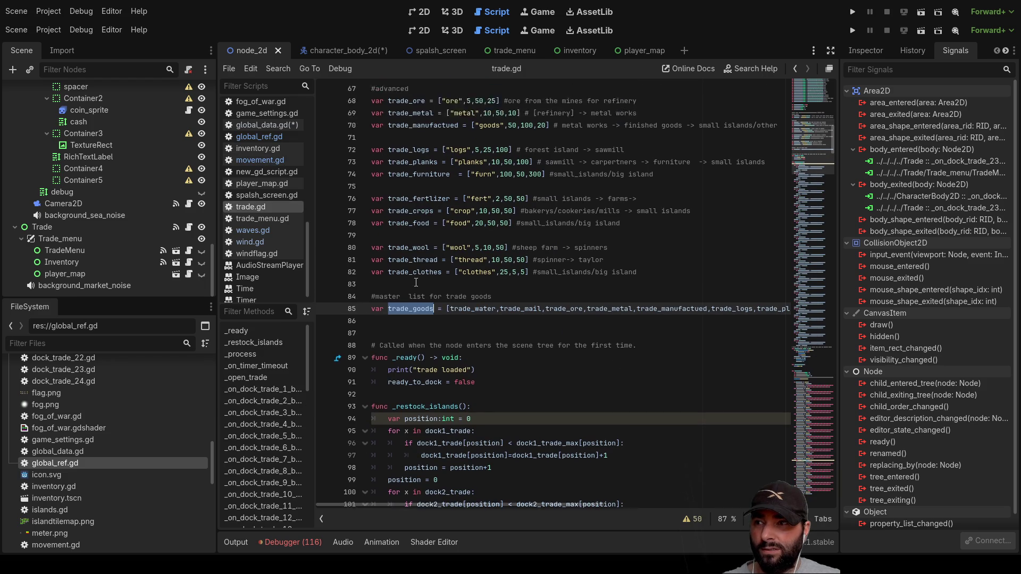
scroll(416, 282, "down", 4)
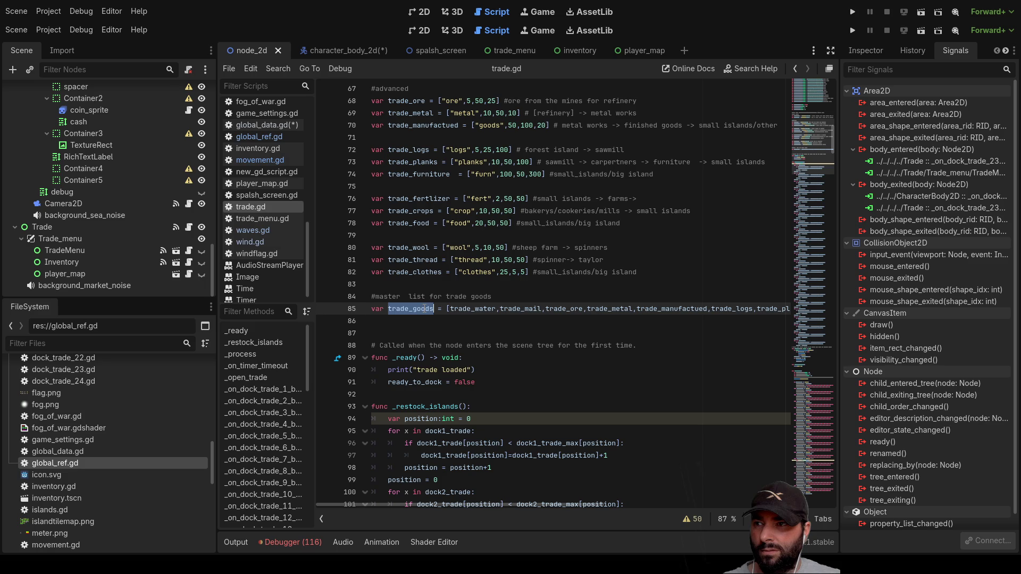
scroll(423, 299, "up", 20)
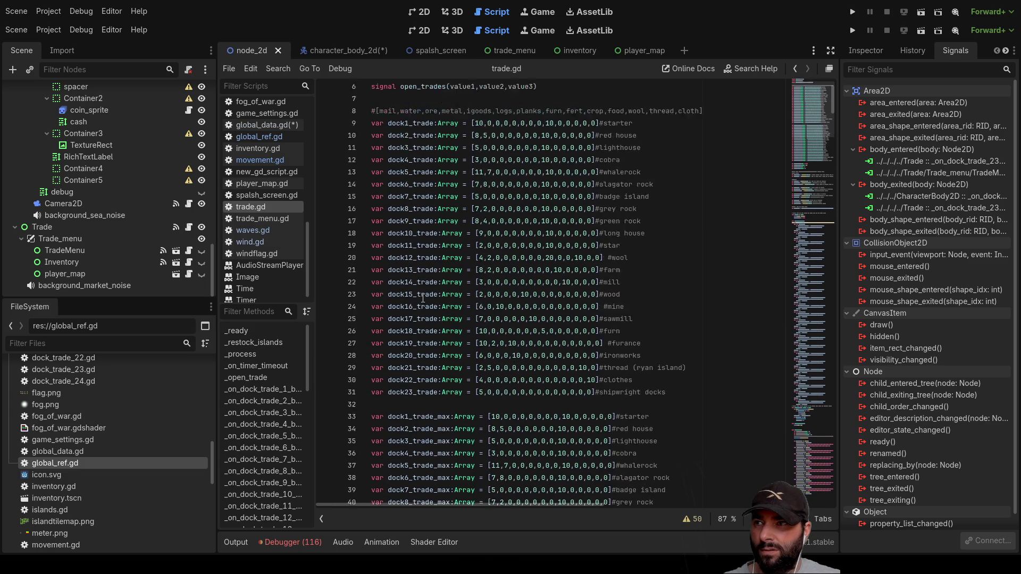
scroll(418, 242, "down", 7)
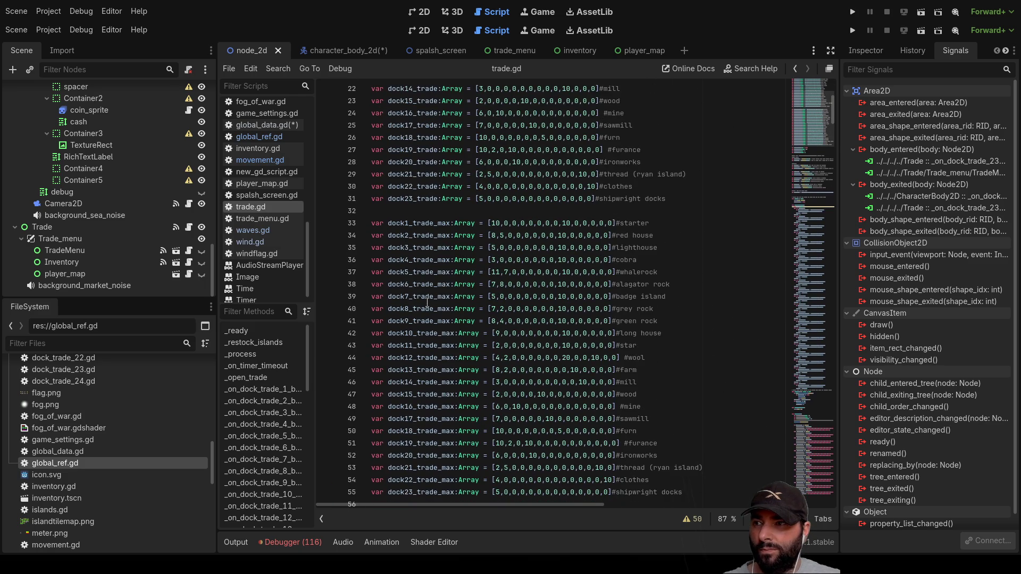
scroll(427, 302, "up", 7)
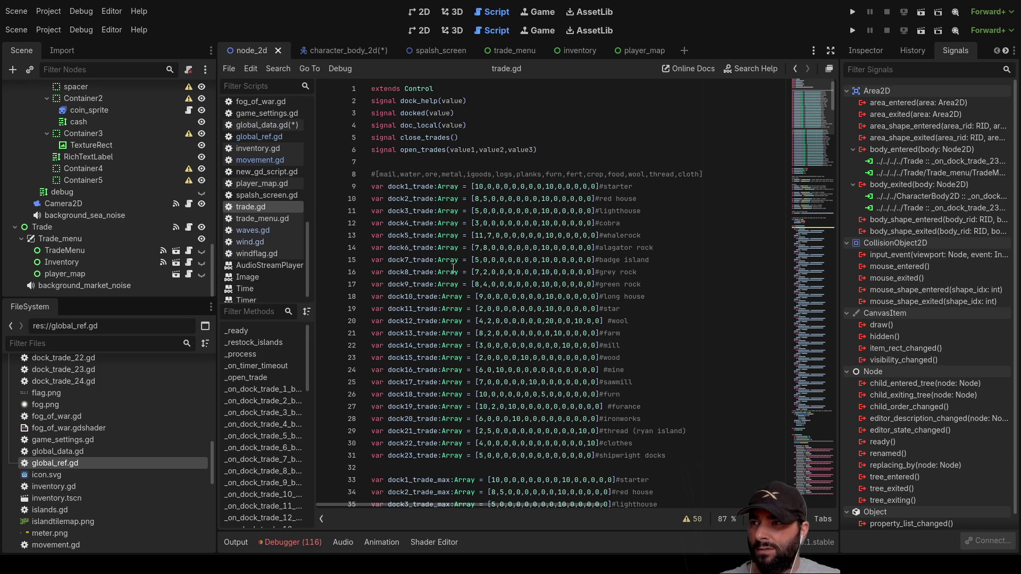
scroll(428, 157, "down", 15)
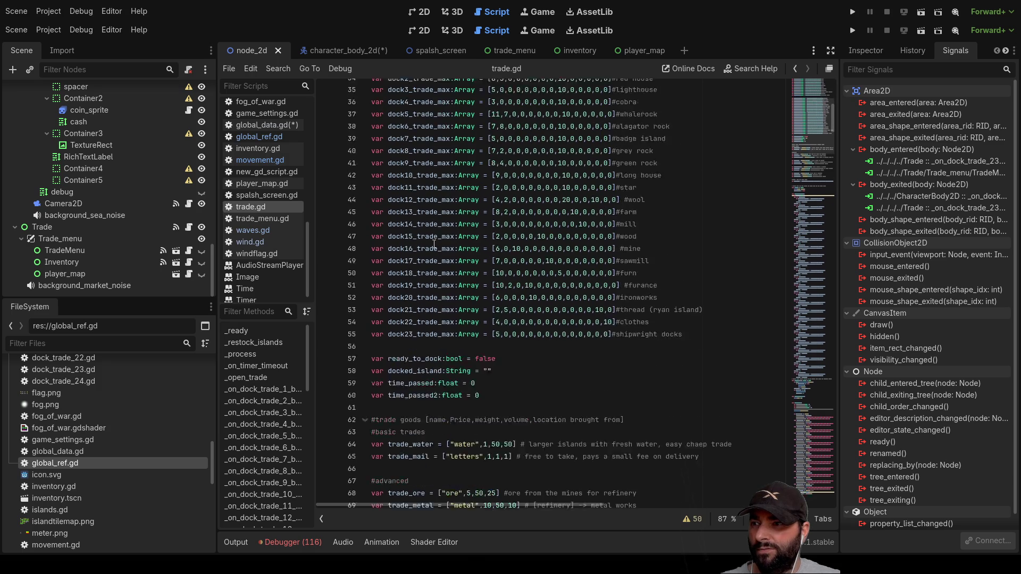
scroll(453, 323, "down", 6)
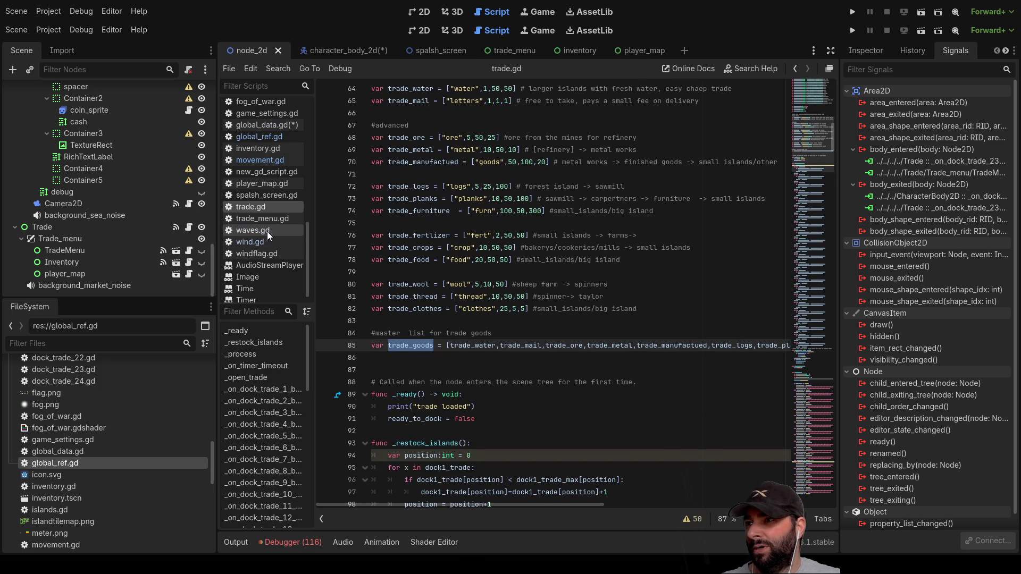
scroll(267, 231, "up", 1)
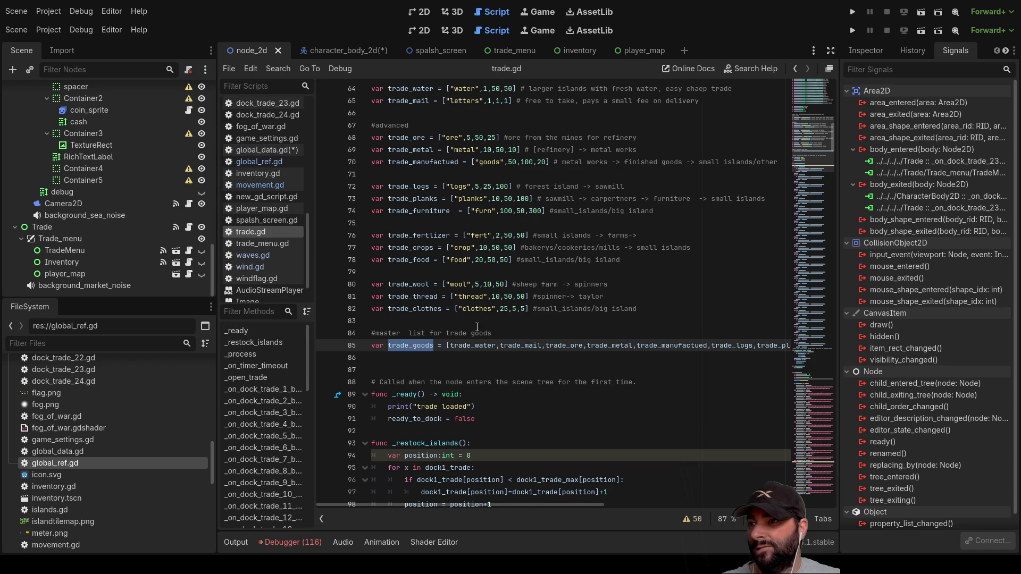
scroll(477, 327, "down", 2)
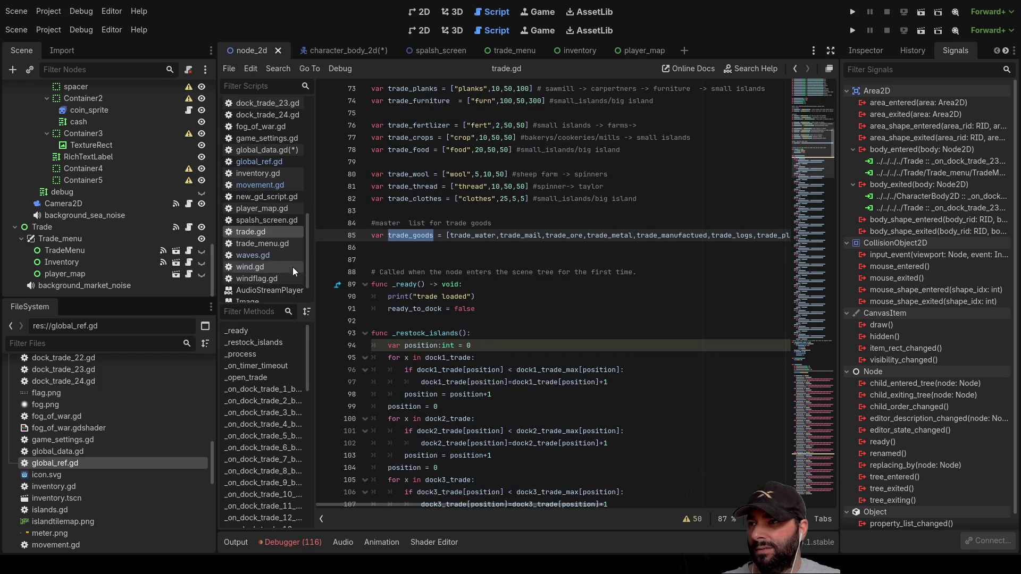
left_click(259, 244)
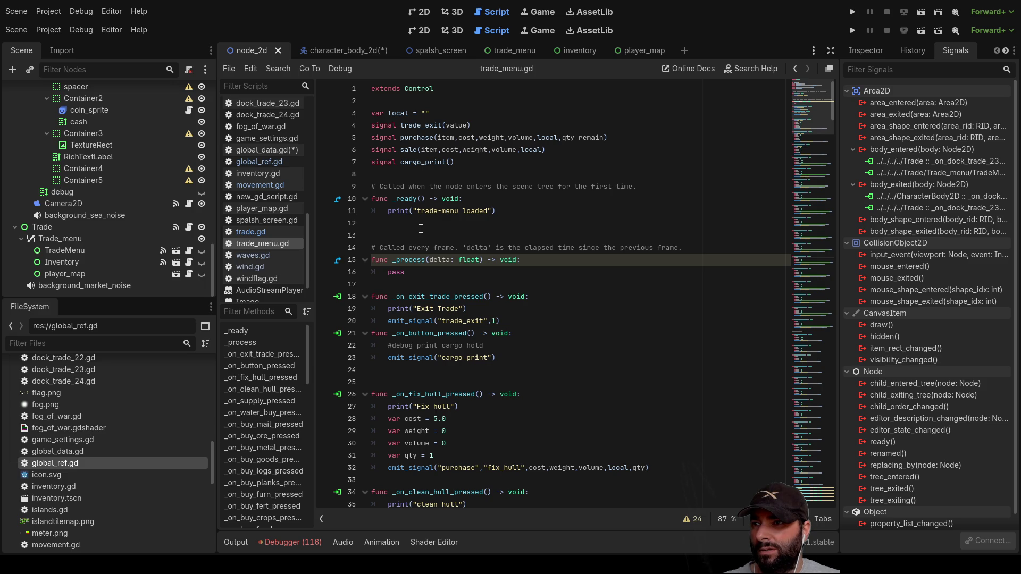
left_click(266, 235)
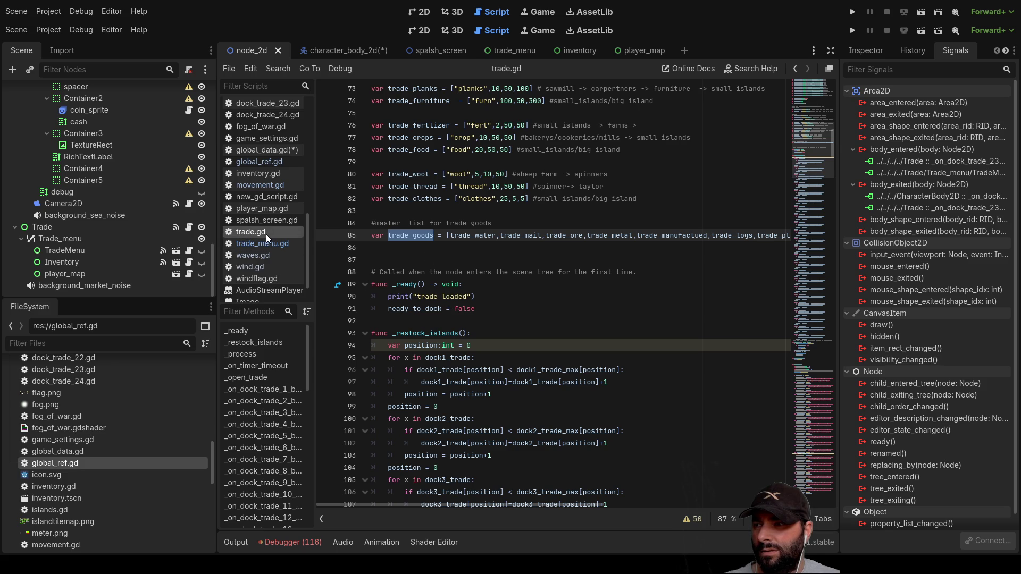
scroll(266, 234, "down", 3)
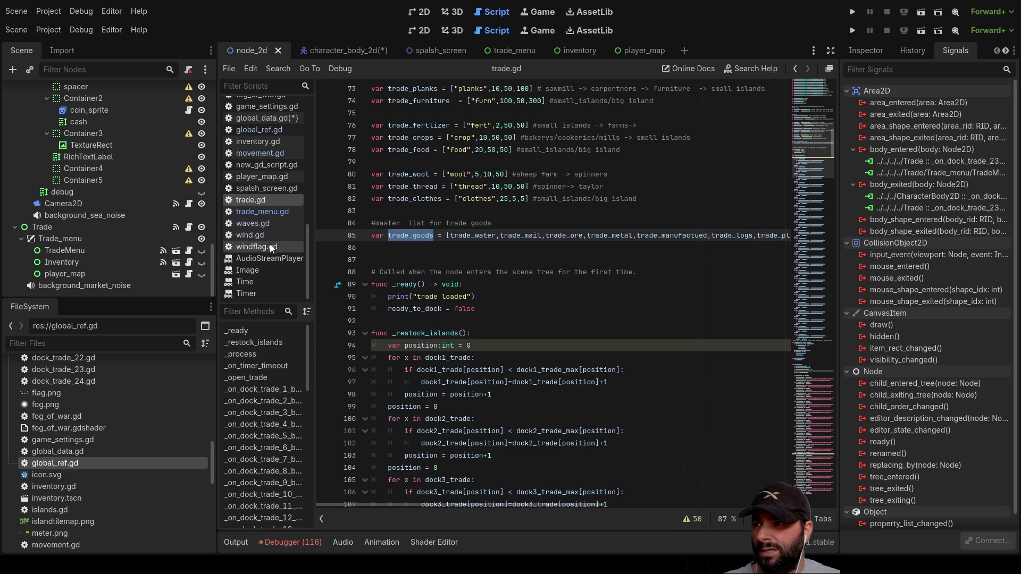
scroll(267, 248, "up", 3)
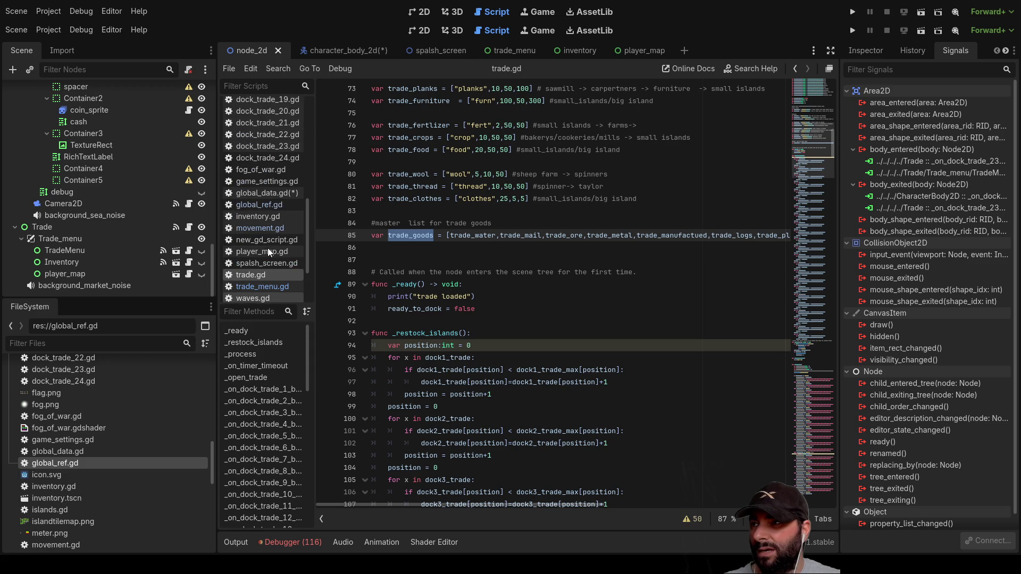
In global_data.gd, delete the # before print(trade_data.trade_goods) on line 58 in _ready.
left_click(262, 193)
scroll(452, 276, "down", 3)
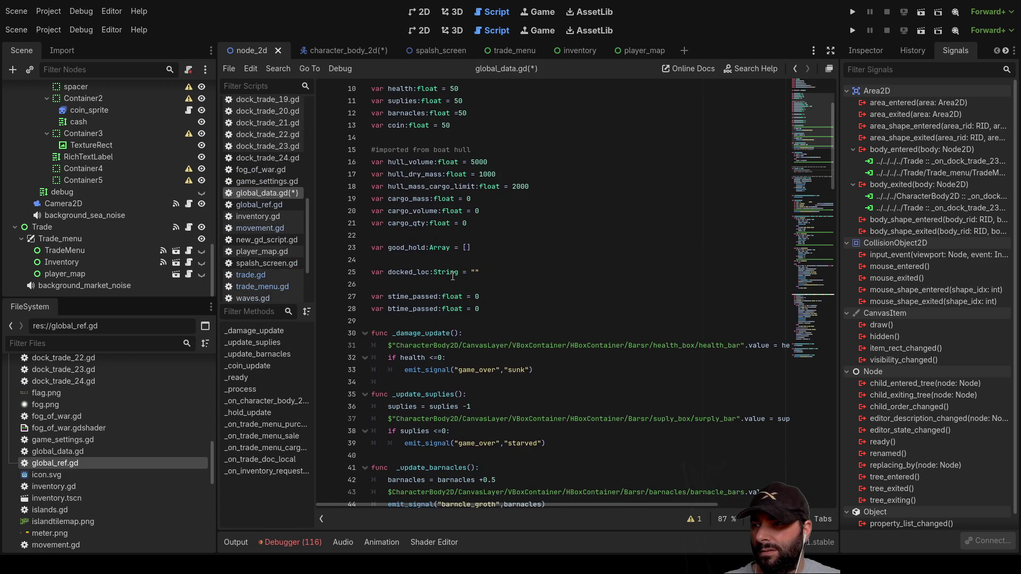
scroll(377, 244, "down", 3)
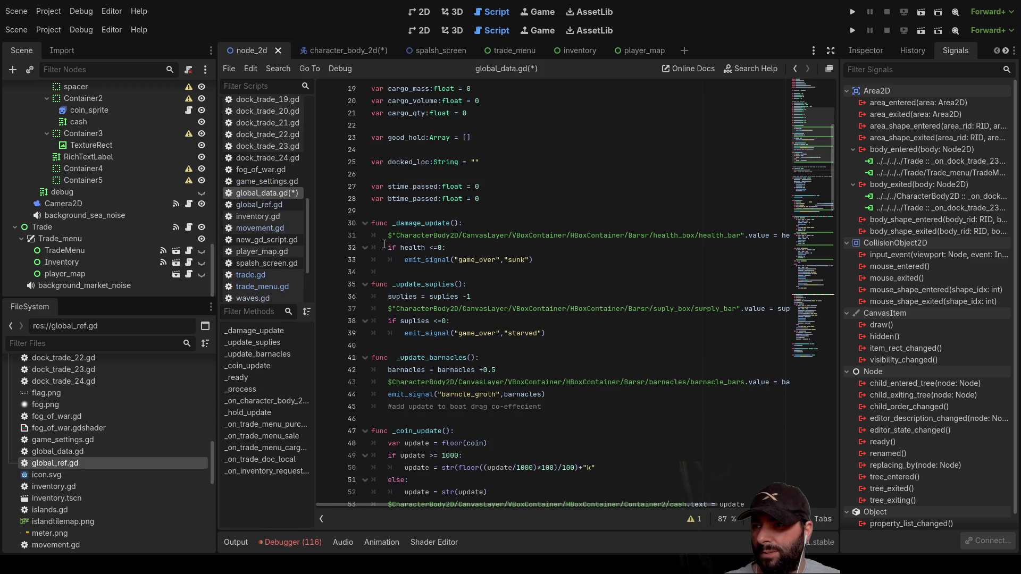
scroll(389, 242, "down", 4)
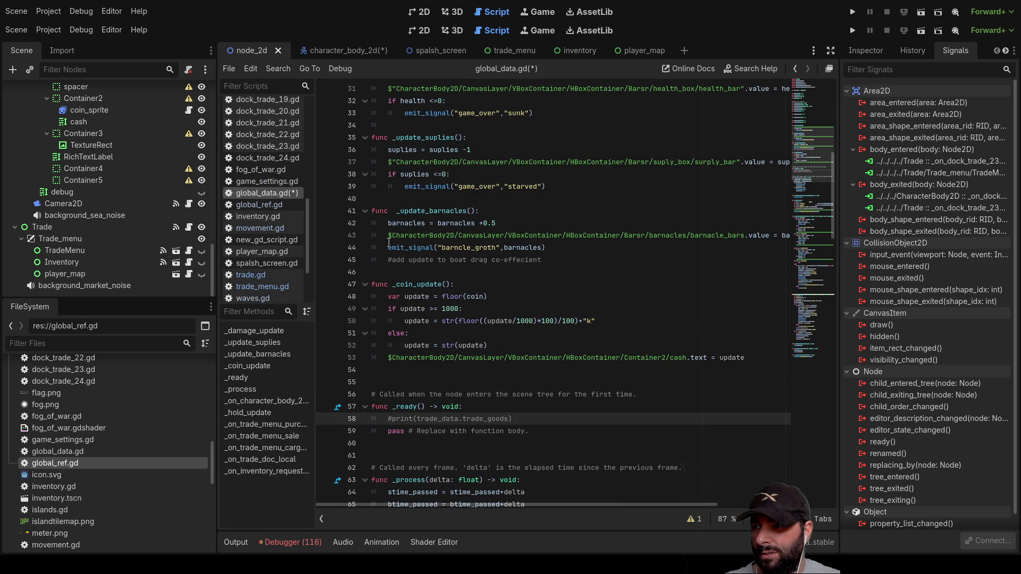
scroll(389, 243, "down", 3)
key("Left")
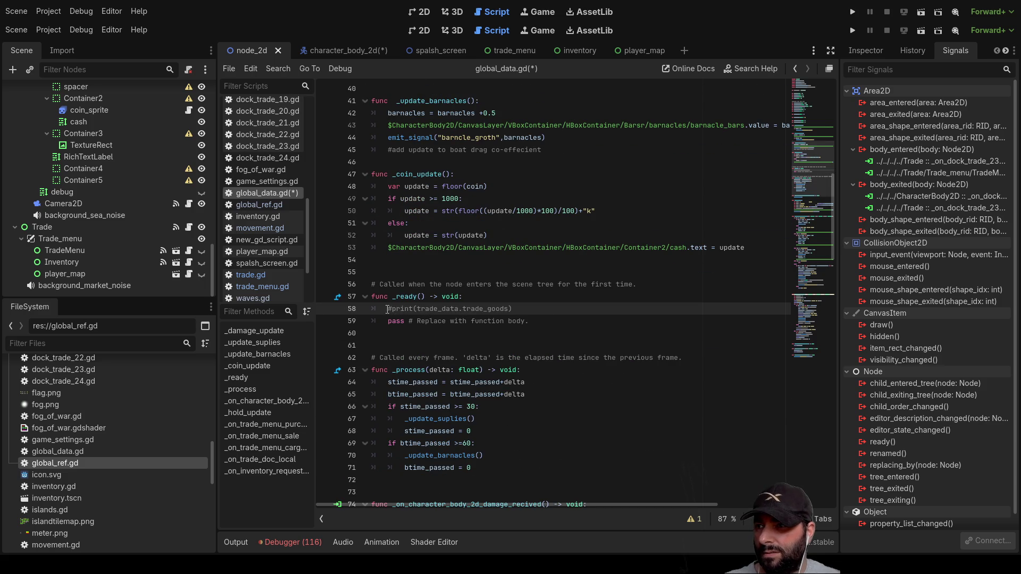
key("Delete")
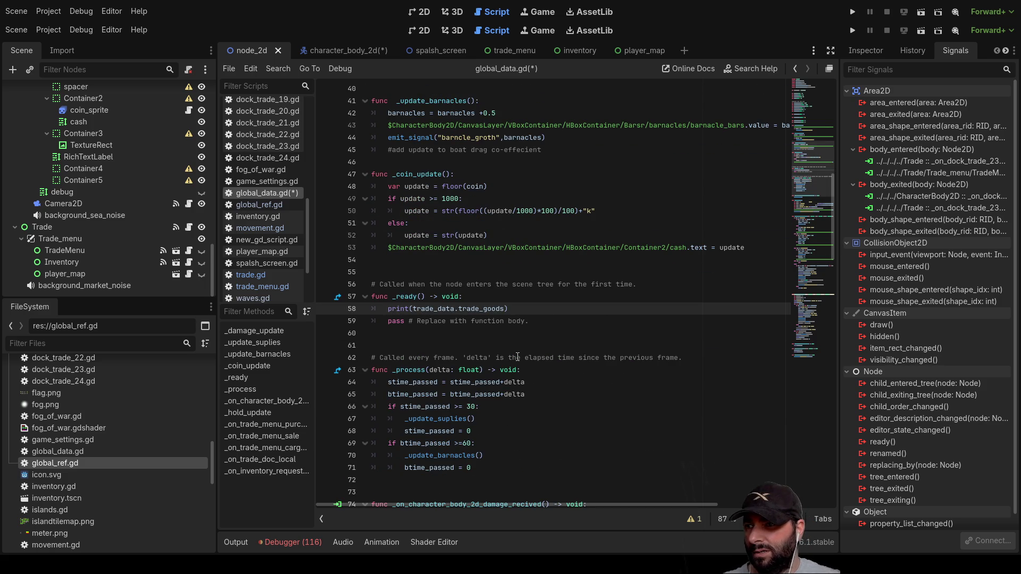
double_click(442, 309)
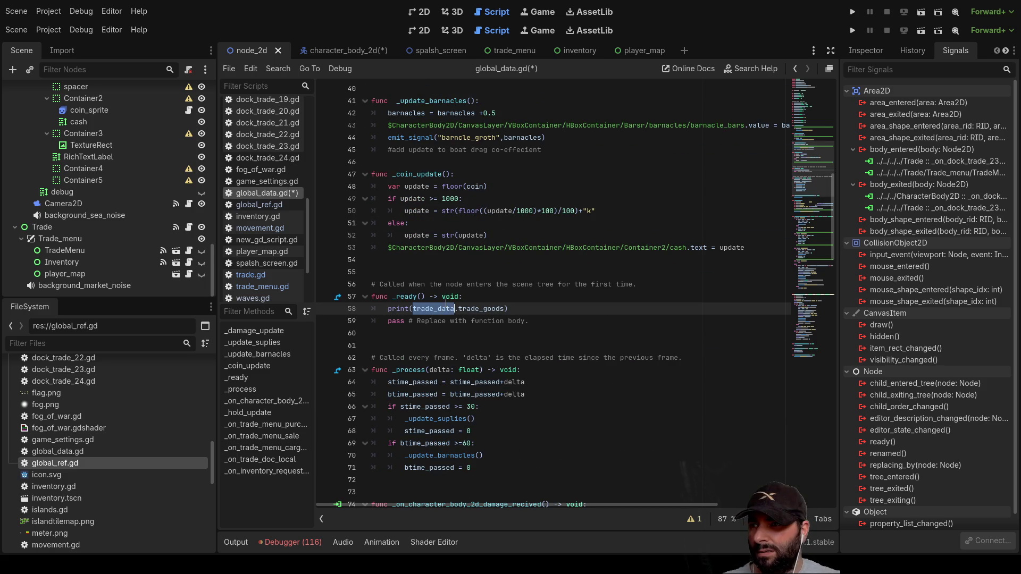
double_click(467, 309)
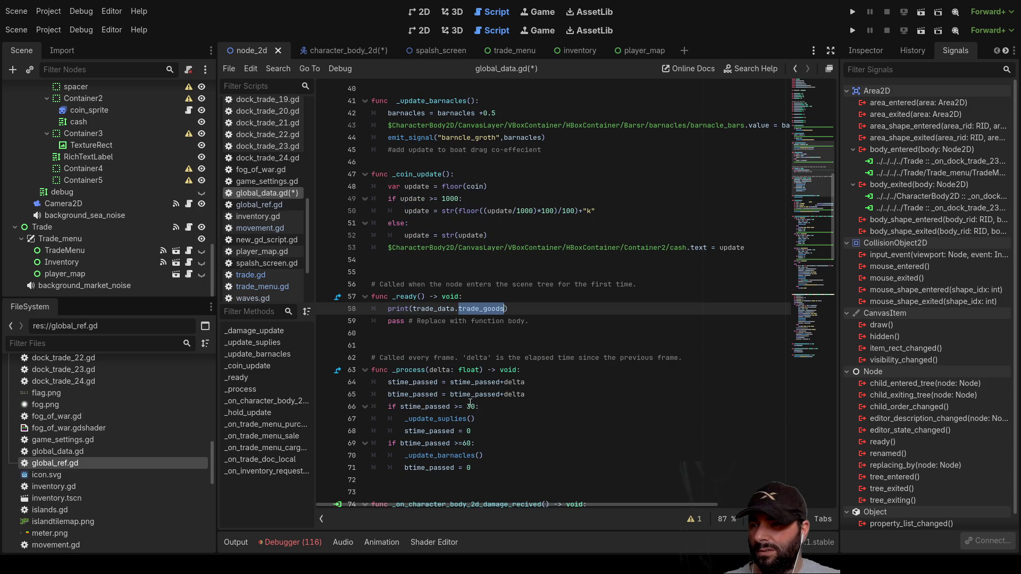
scroll(399, 272, "up", 13)
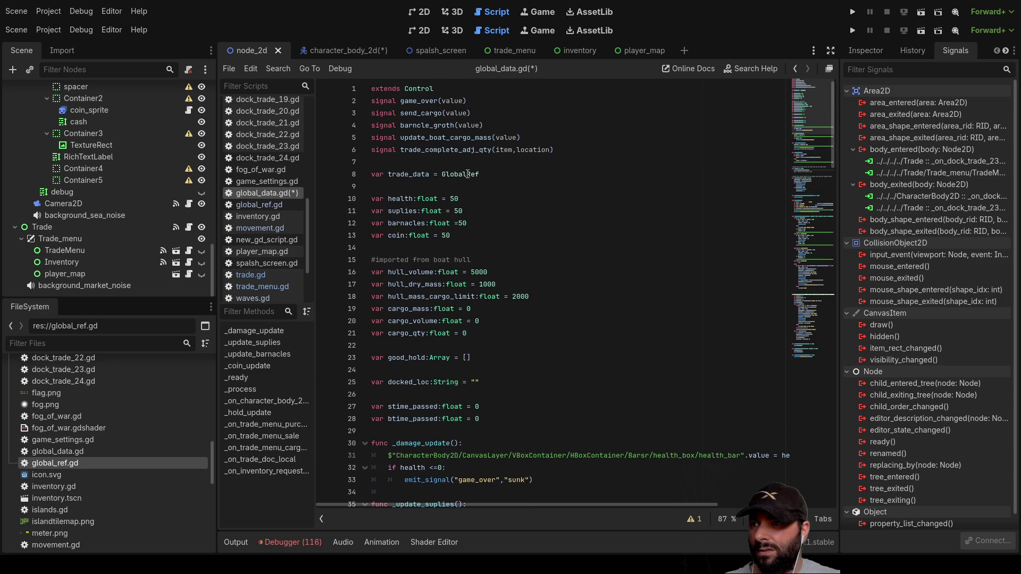
Replace GlobalRef on line 8 with Trade_ref via autocomplete, then run the project.
double_click(468, 174)
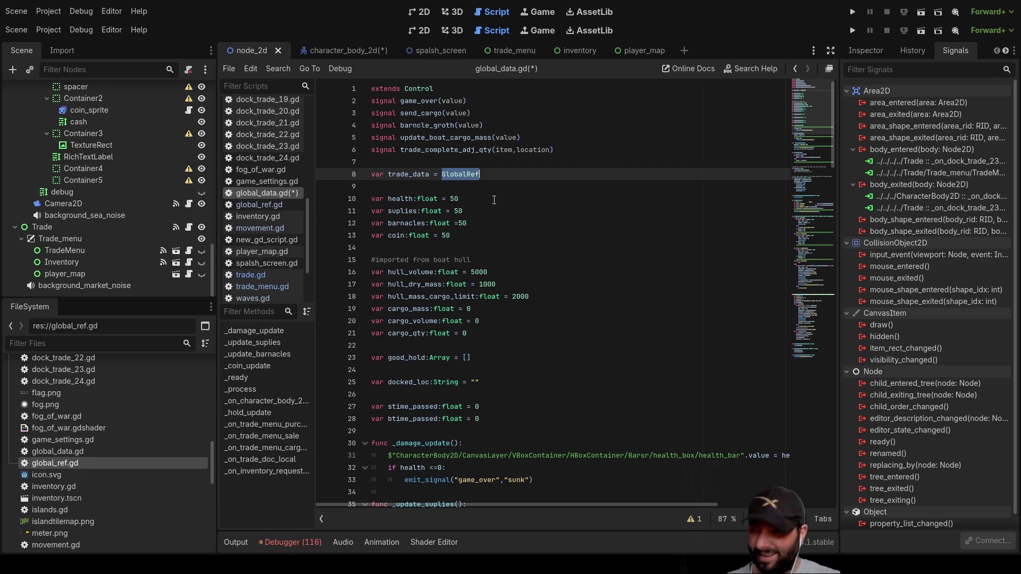
type("ref")
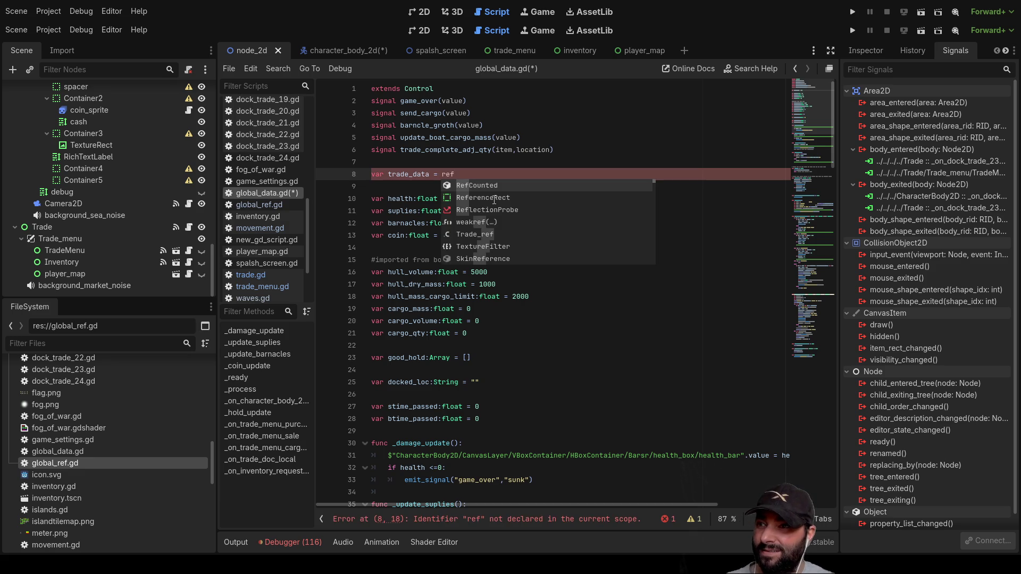
key("Down")
key("Down")
key("Down")
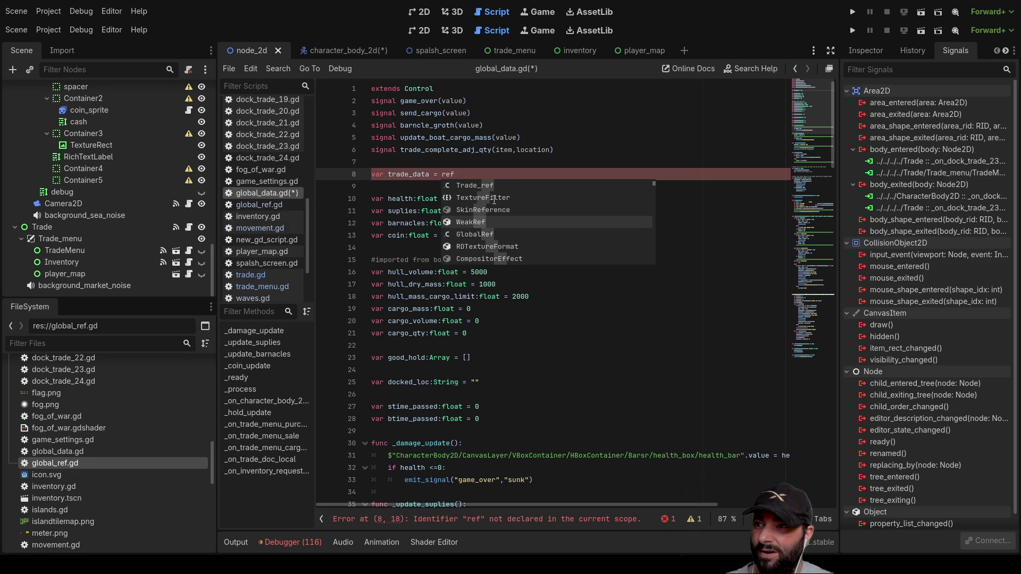
key("Down")
key("Down")
key("Down")
key("Down")
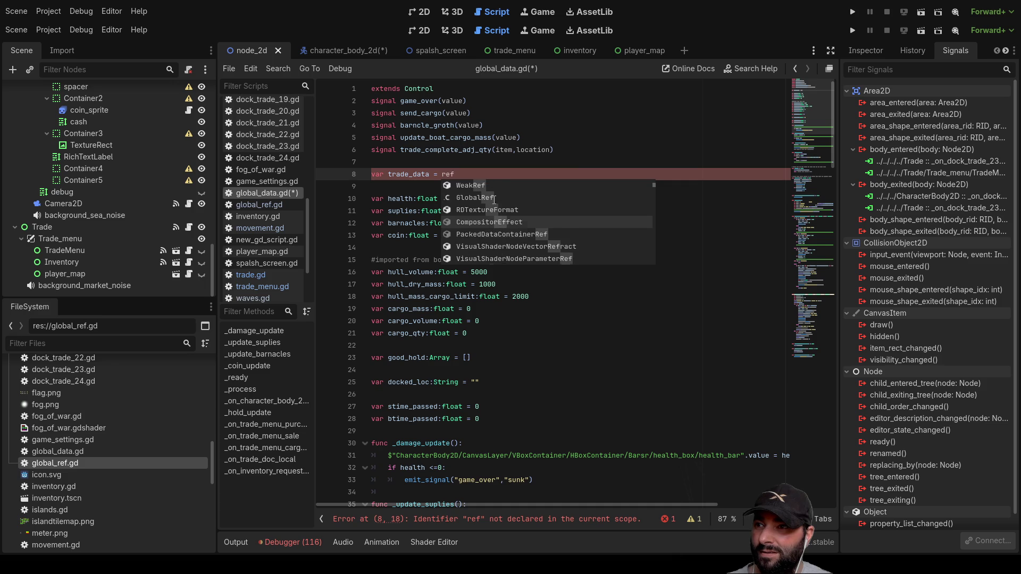
key("Up")
key("Up")
key("Up")
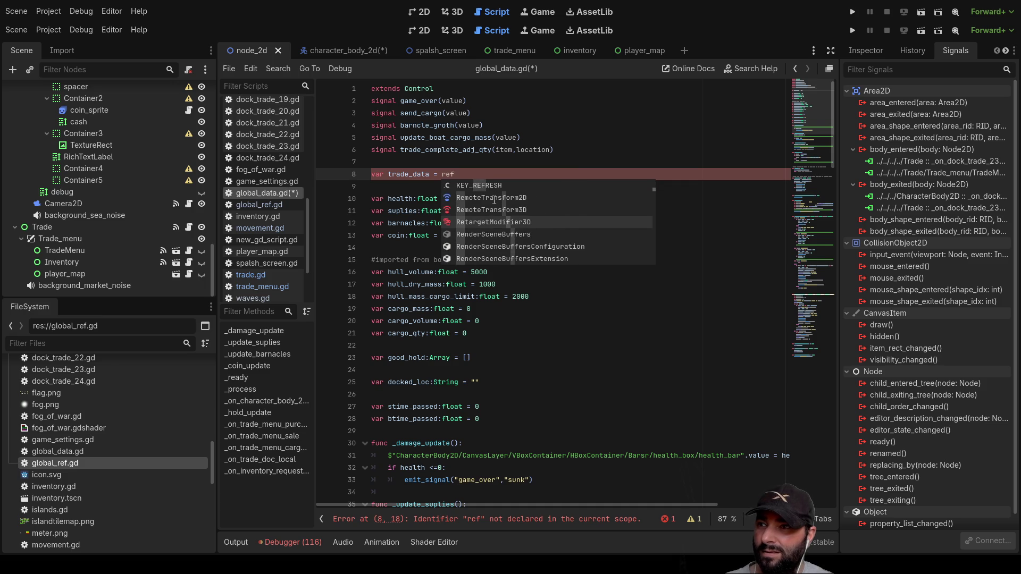
key("BackSpace")
key("BackSpace")
key("BackSpace")
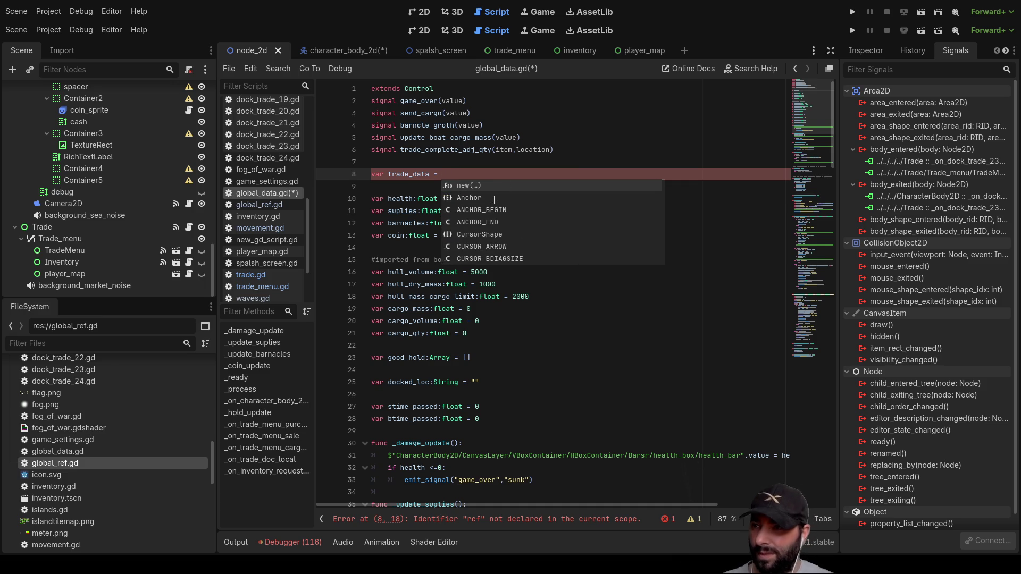
type("Tr")
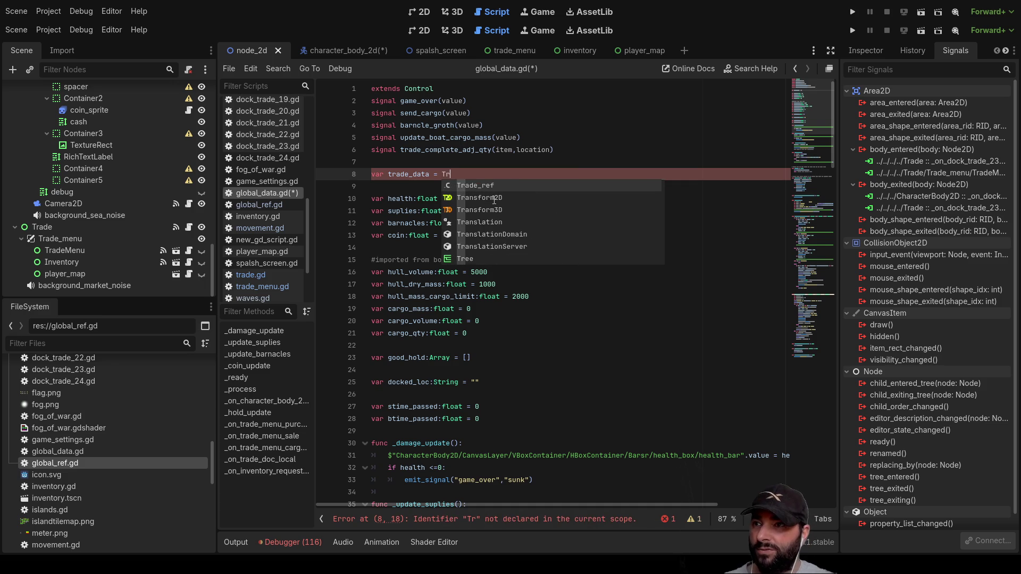
key("Return")
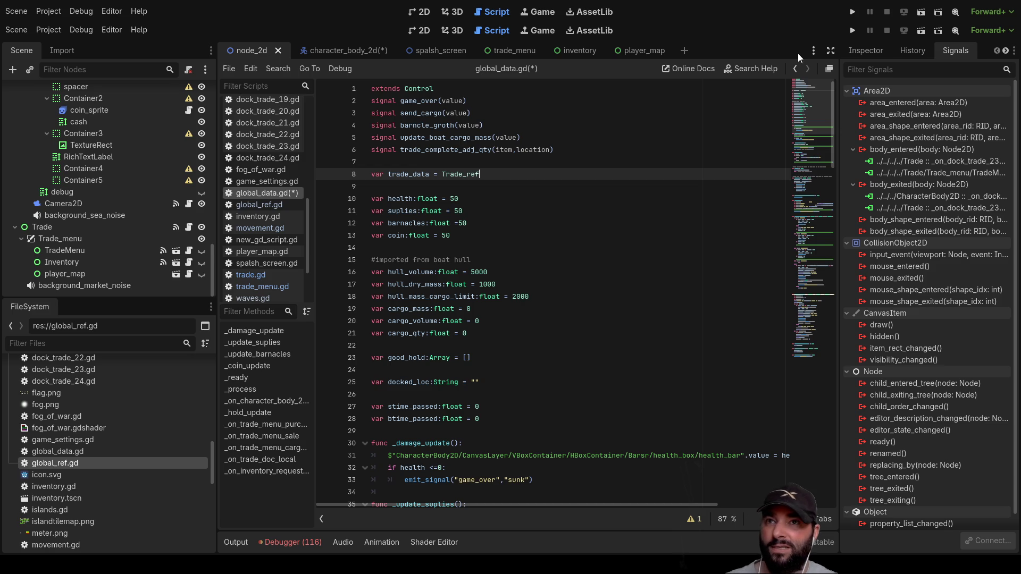
left_click(852, 31)
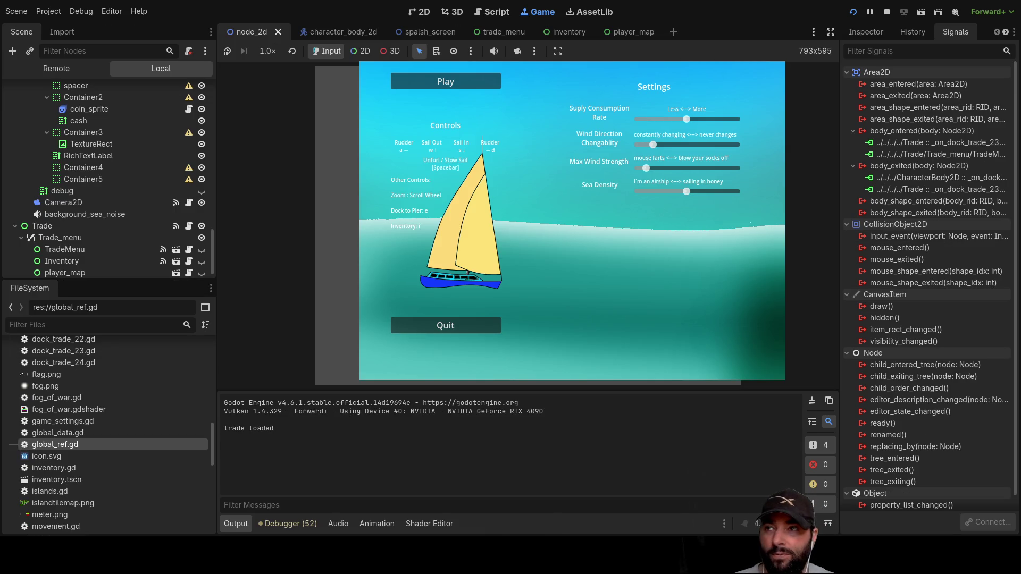
Choose Play in the running game's main menu to enter the sea world.
left_click(446, 82)
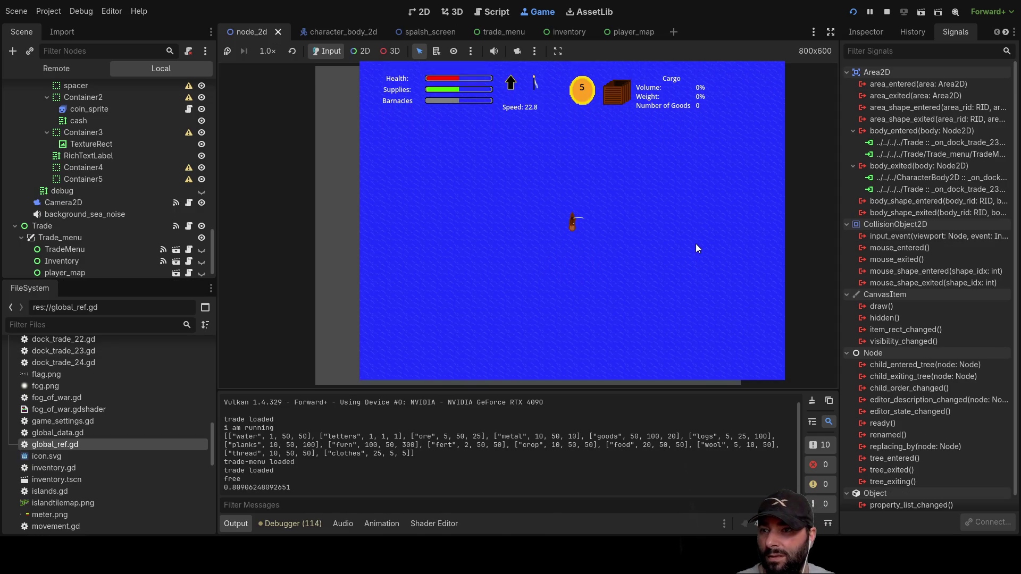